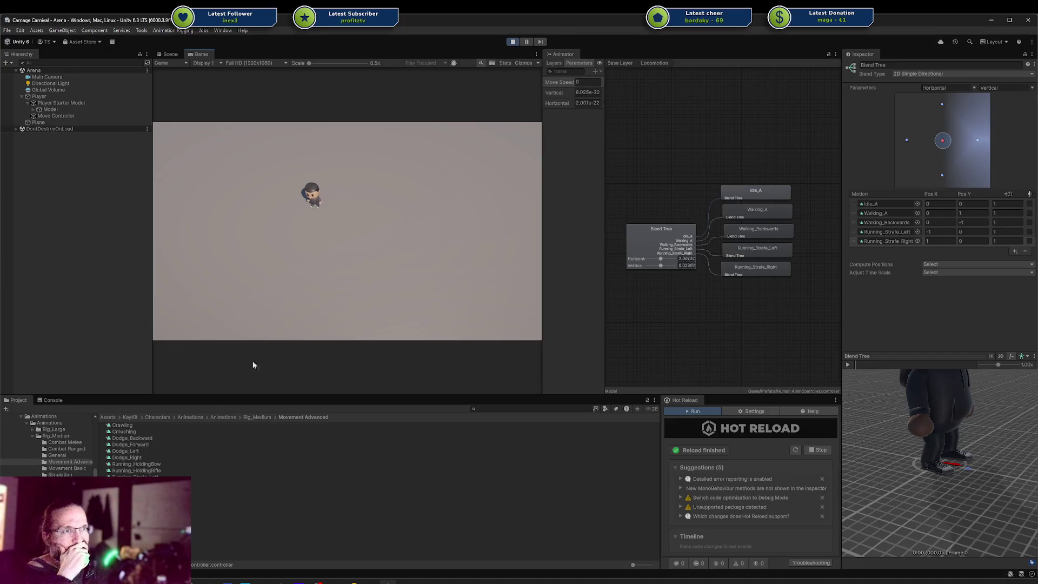
Search the project for 'walking_' and preview the Walking_A and Walking_B clips.
{"action": "left_click", "coordinate": [525, 407]}
{"action": "type", "text": "walking_"}
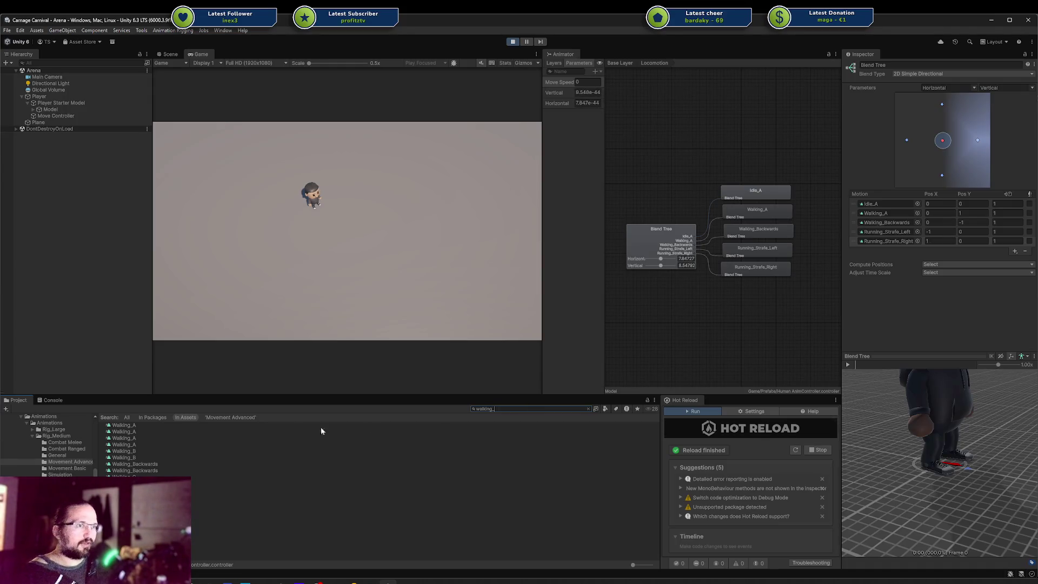
{"action": "left_click", "coordinate": [220, 435]}
{"action": "left_click", "coordinate": [217, 444]}
{"action": "left_click", "coordinate": [216, 452]}
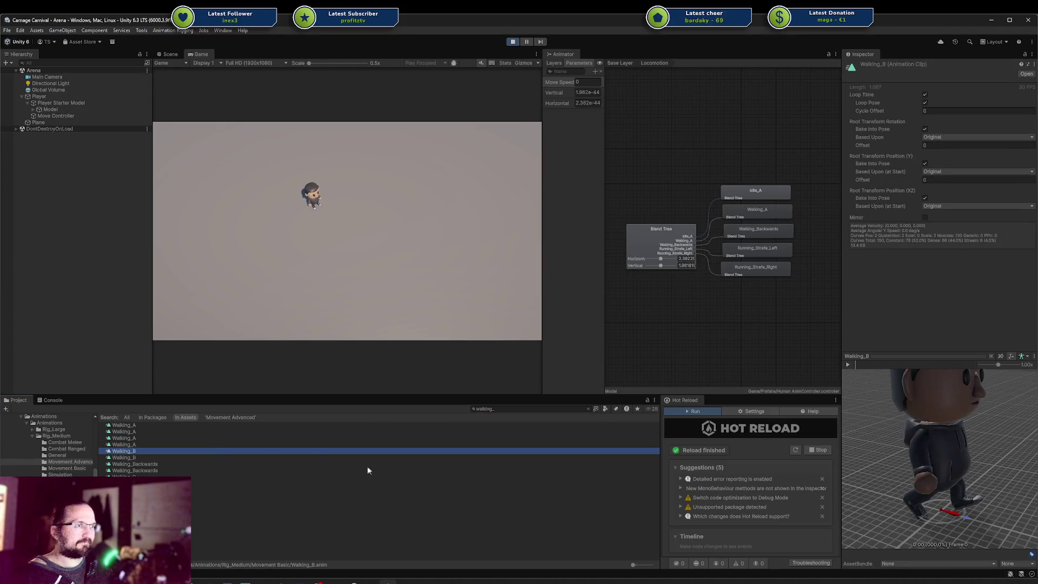
Clear the search, open the Tools animations folder, and stop play mode.
{"action": "left_click", "coordinate": [589, 408]}
{"action": "left_click", "coordinate": [57, 481]}
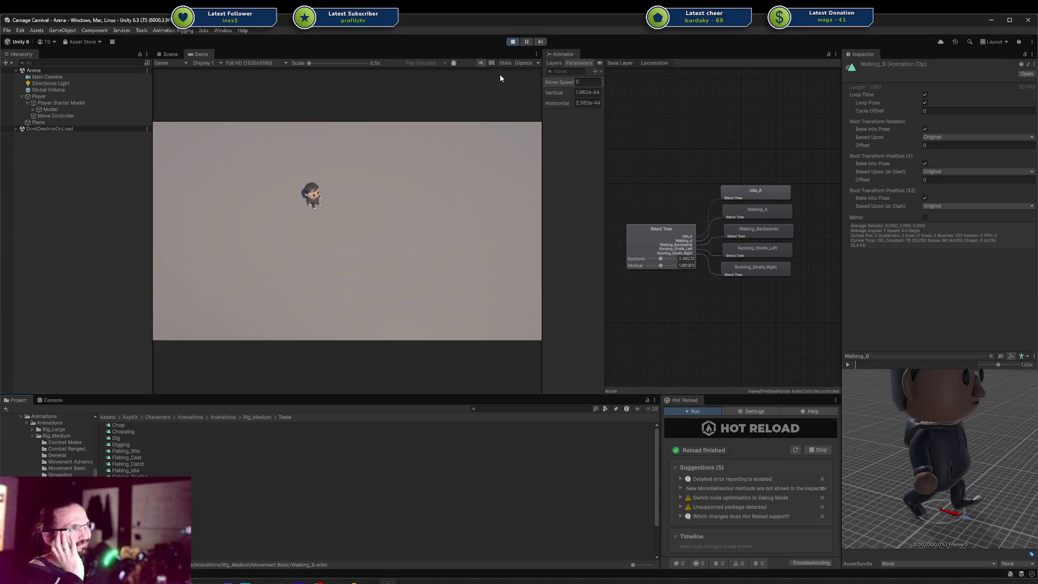
{"action": "left_click", "coordinate": [513, 43]}
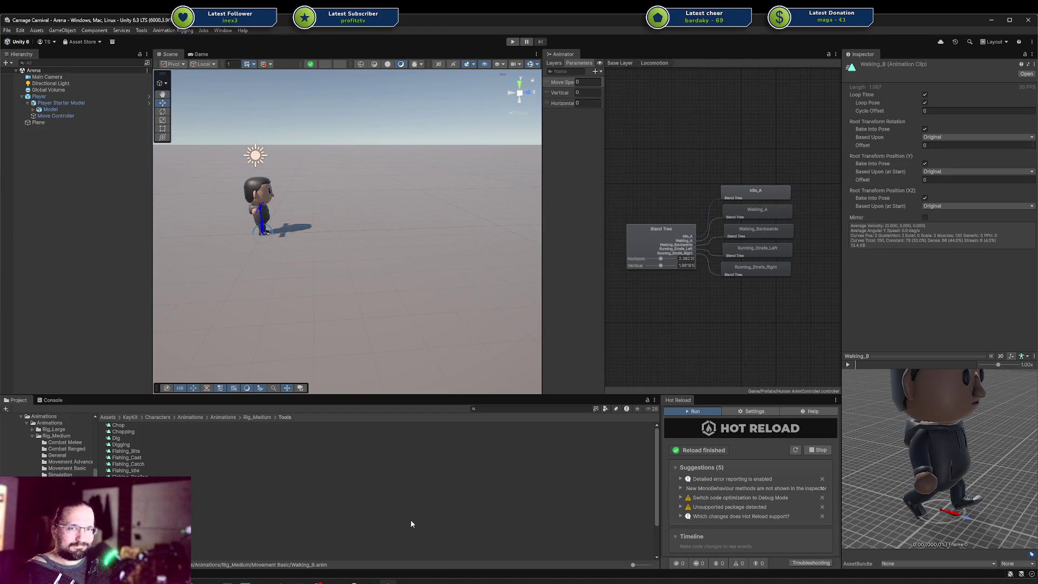
Review PlayerMoveController.cs and HumanAnimator.cs in Rider, then reposition the Asset Store window.
{"action": "mouse_move", "coordinate": [352, 581]}
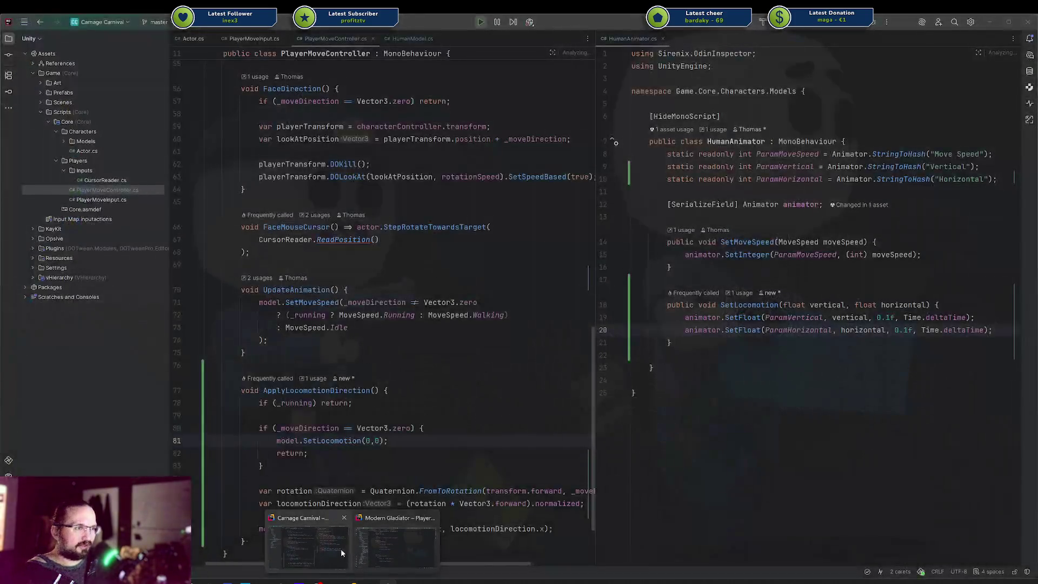
{"action": "left_click", "coordinate": [340, 548]}
{"action": "scroll", "coordinate": [352, 487], "scroll_direction": "down", "scroll_amount": 3}
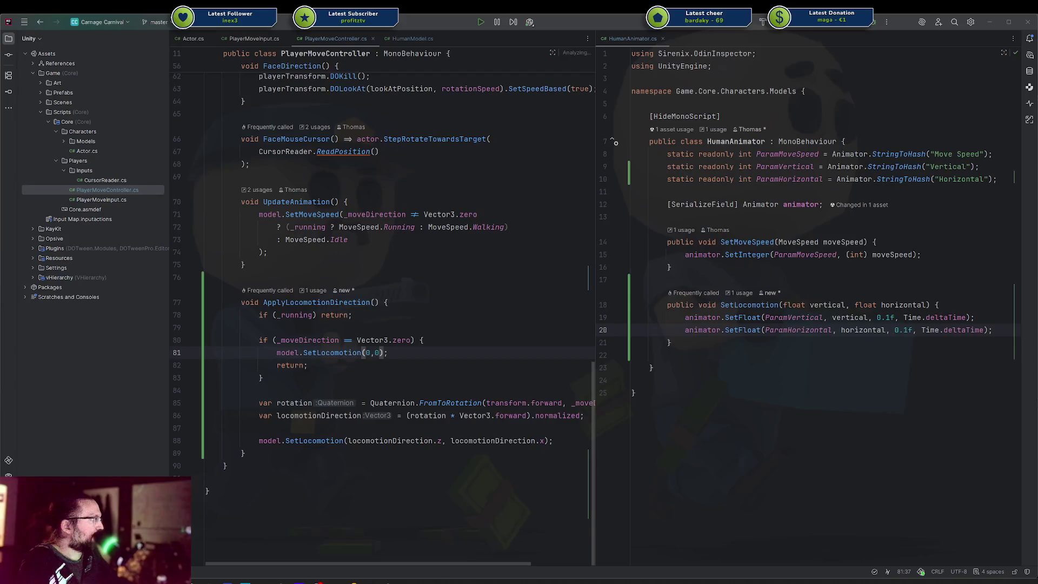
{"action": "mouse_move", "coordinate": [456, 111]}
{"action": "left_mouse_down"}
{"action": "mouse_move", "coordinate": [318, 83]}
{"action": "mouse_move", "coordinate": [363, 90]}
{"action": "mouse_move", "coordinate": [312, 66]}
{"action": "left_mouse_up"}
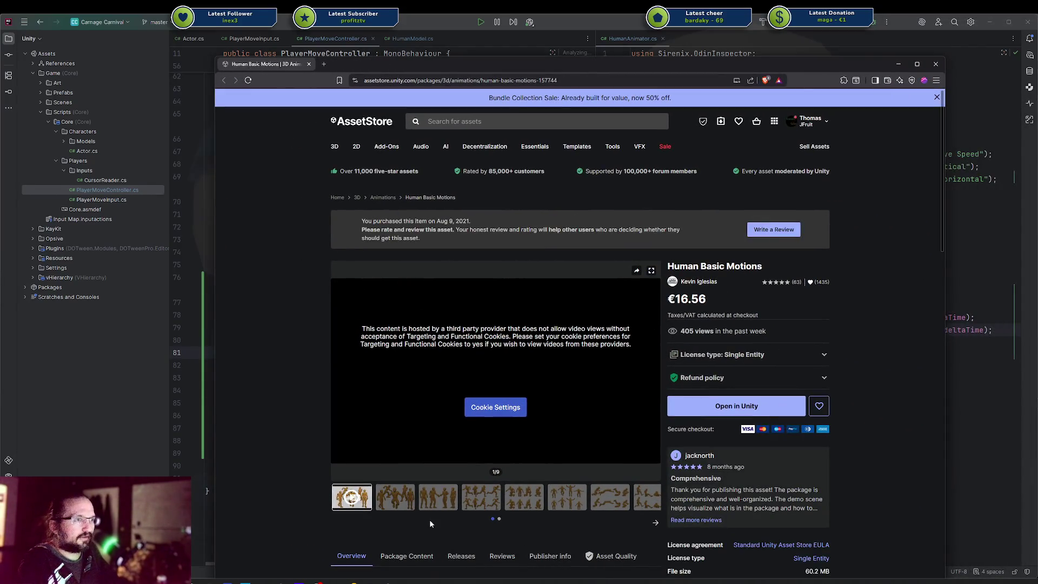
Browse the Human Basic Motions preview images: running, jumping and kneeling figures.
{"action": "left_click", "coordinate": [401, 502]}
{"action": "left_click", "coordinate": [438, 500]}
{"action": "left_click", "coordinate": [491, 500]}
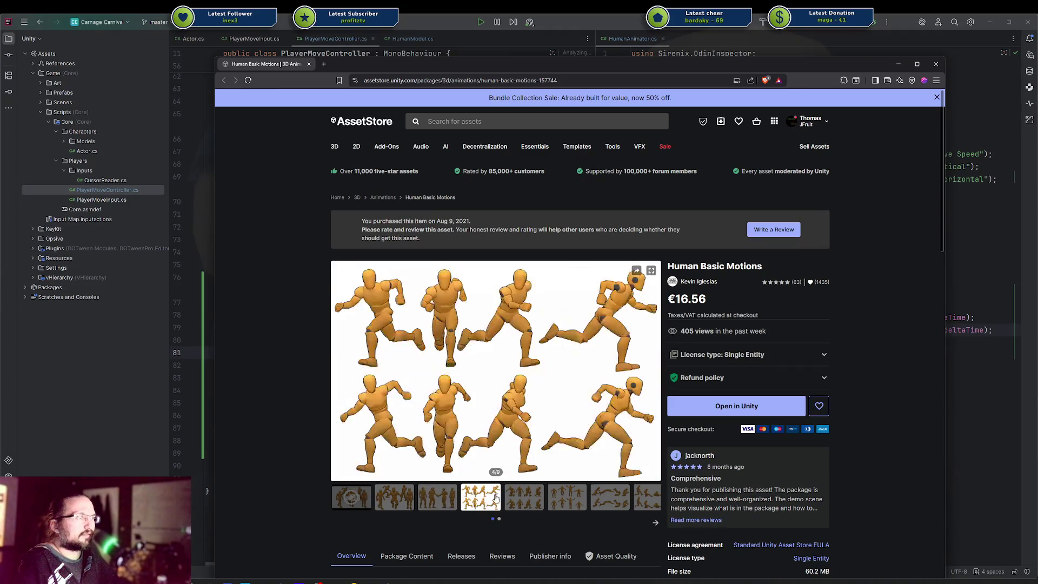
{"action": "left_click", "coordinate": [565, 498]}
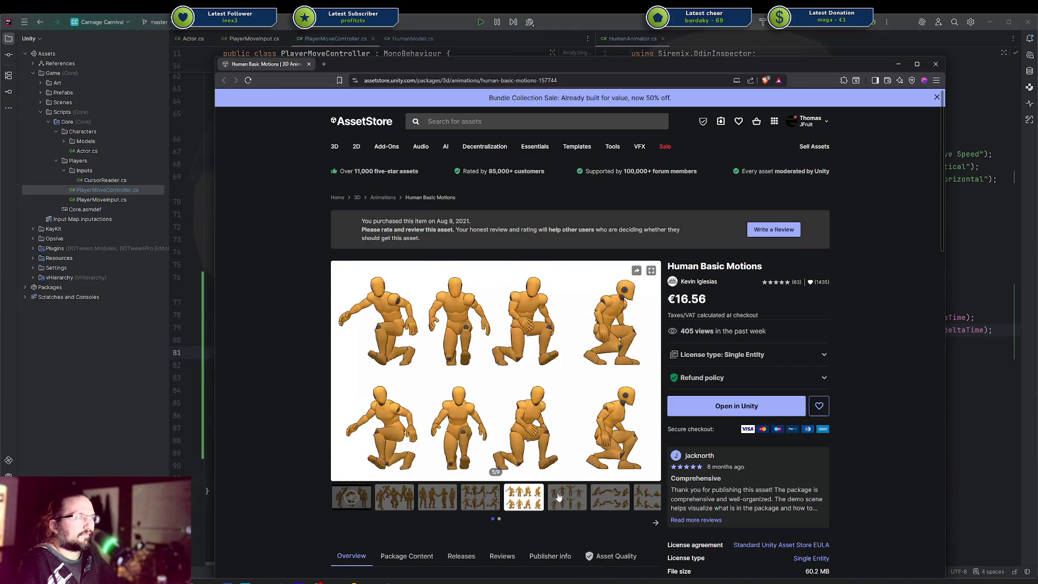
{"action": "left_click", "coordinate": [533, 497]}
{"action": "left_click", "coordinate": [482, 499]}
{"action": "left_click", "coordinate": [438, 499]}
{"action": "left_click", "coordinate": [395, 499]}
{"action": "left_click", "coordinate": [478, 502]}
{"action": "left_click", "coordinate": [567, 497]}
Open the Human Basic Motions package in the Unity editor from the store page.
{"action": "scroll", "coordinate": [533, 472], "scroll_direction": "down", "scroll_amount": 5}
{"action": "scroll", "coordinate": [531, 468], "scroll_direction": "down", "scroll_amount": 6}
{"action": "scroll", "coordinate": [508, 460], "scroll_direction": "up", "scroll_amount": 10}
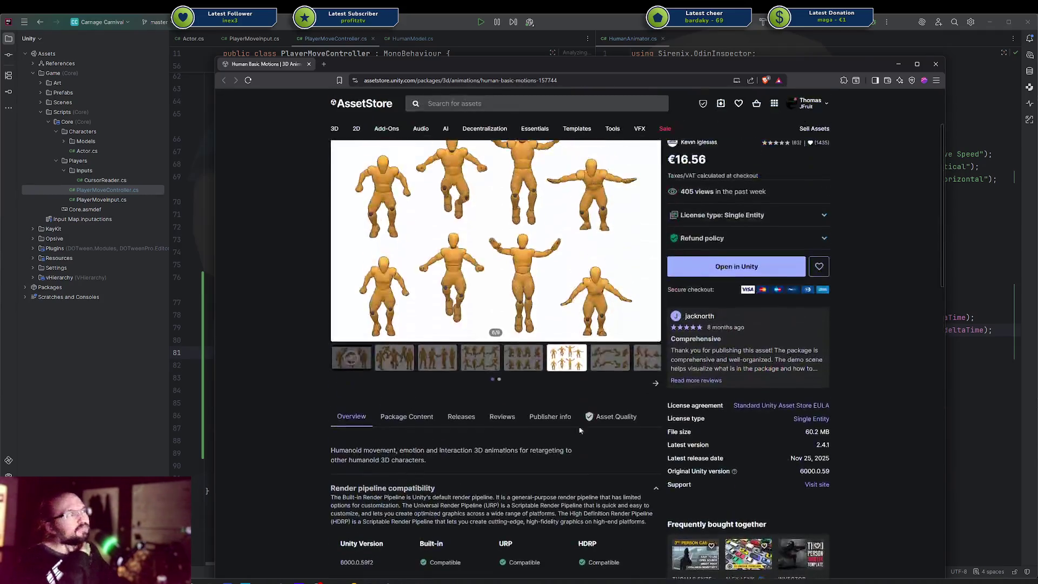
{"action": "left_click", "coordinate": [751, 308]}
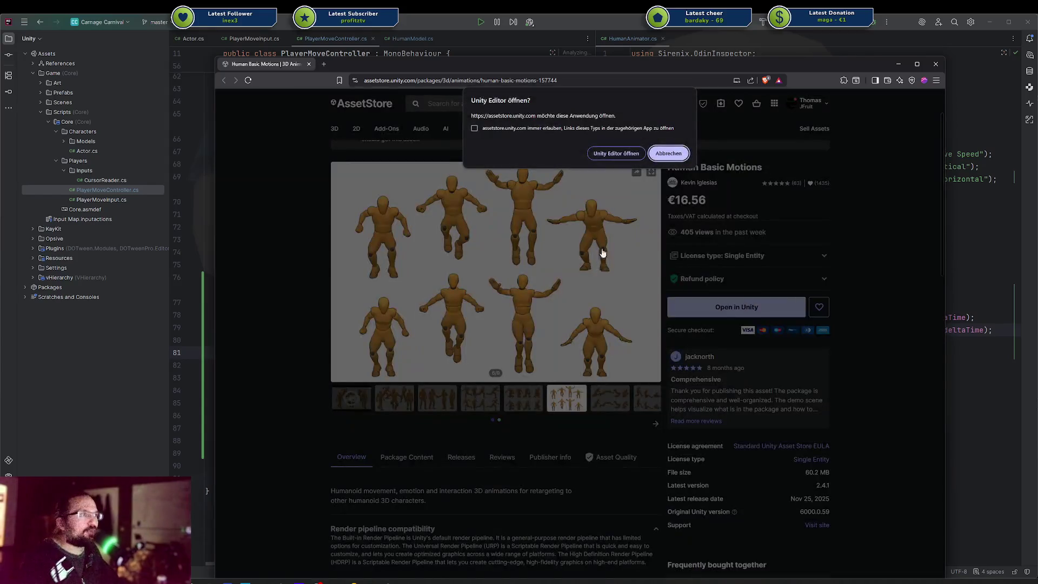
{"action": "left_click", "coordinate": [662, 154]}
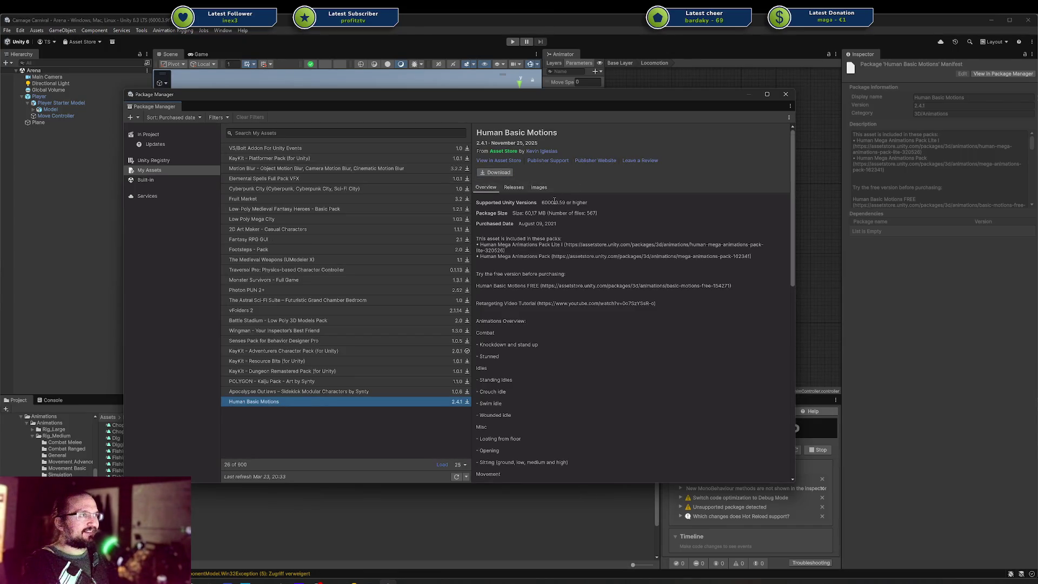
Download Human Basic Motions 2.4.1, import all its animation files, and return to its store page.
{"action": "left_click", "coordinate": [495, 172]}
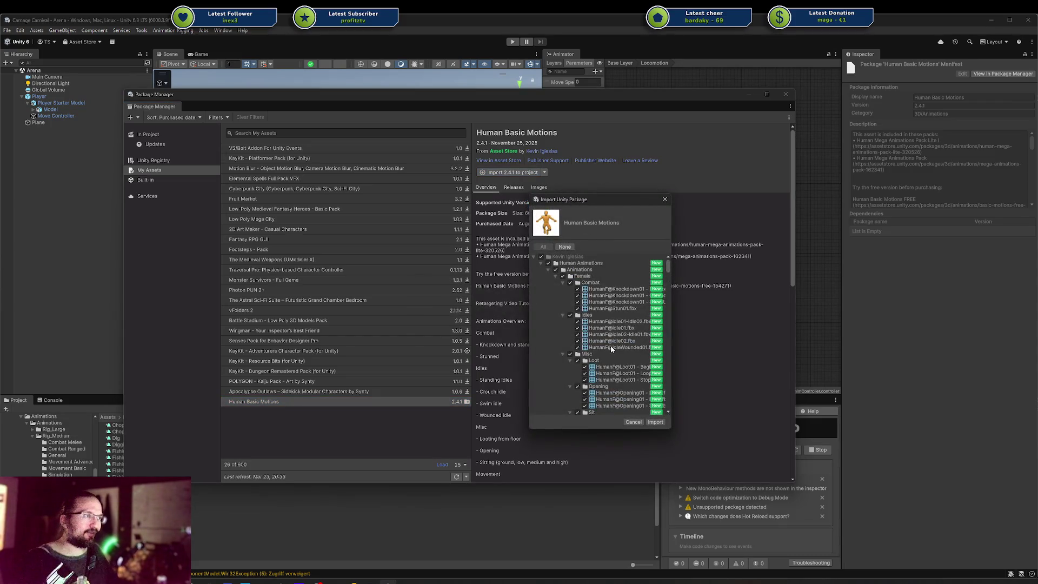
{"action": "left_click", "coordinate": [656, 422]}
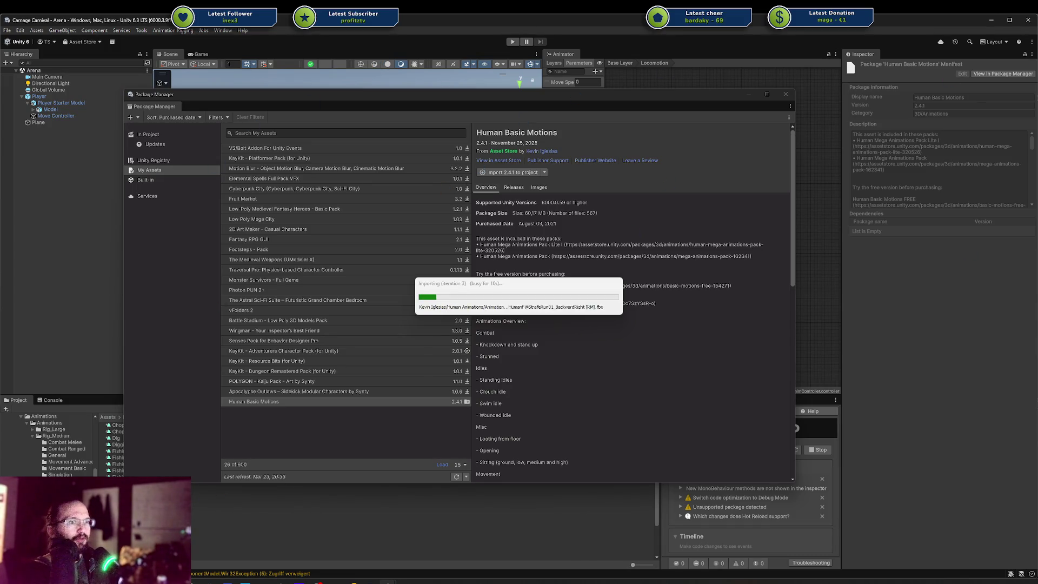
{"action": "mouse_move", "coordinate": [246, 582]}
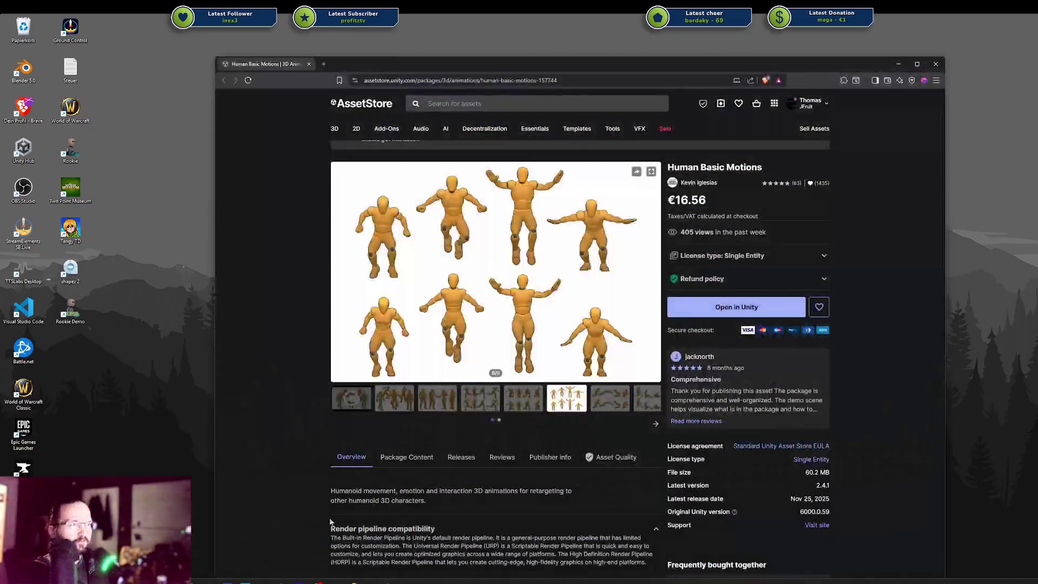
{"action": "left_click", "coordinate": [291, 547]}
{"action": "left_click", "coordinate": [561, 81]}
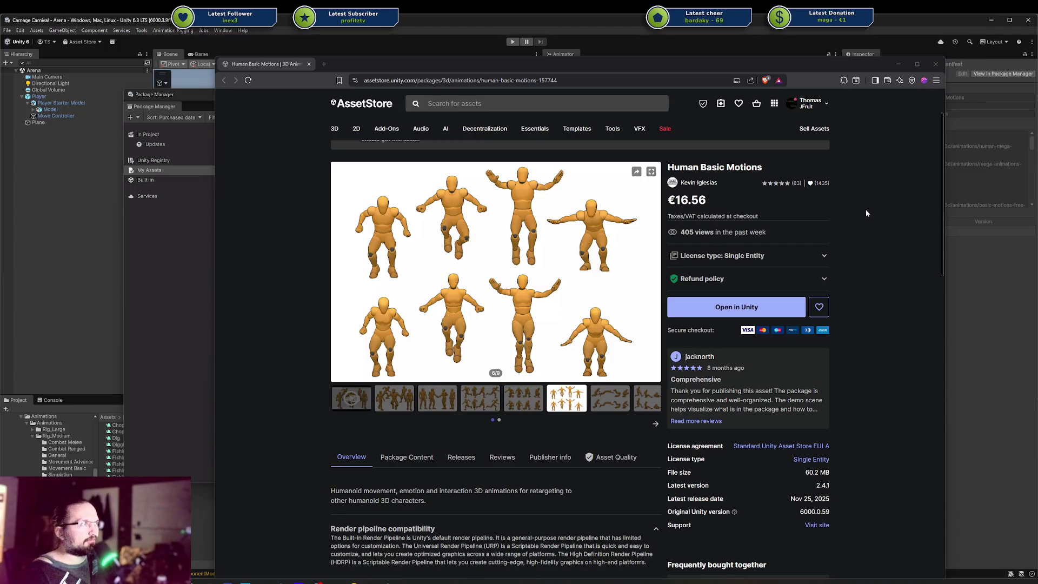
Check the Human Basic Motions purchase date line, then close the store browser window.
{"action": "scroll", "coordinate": [764, 214], "scroll_direction": "down", "scroll_amount": 3}
{"action": "scroll", "coordinate": [764, 214], "scroll_direction": "up", "scroll_amount": 5}
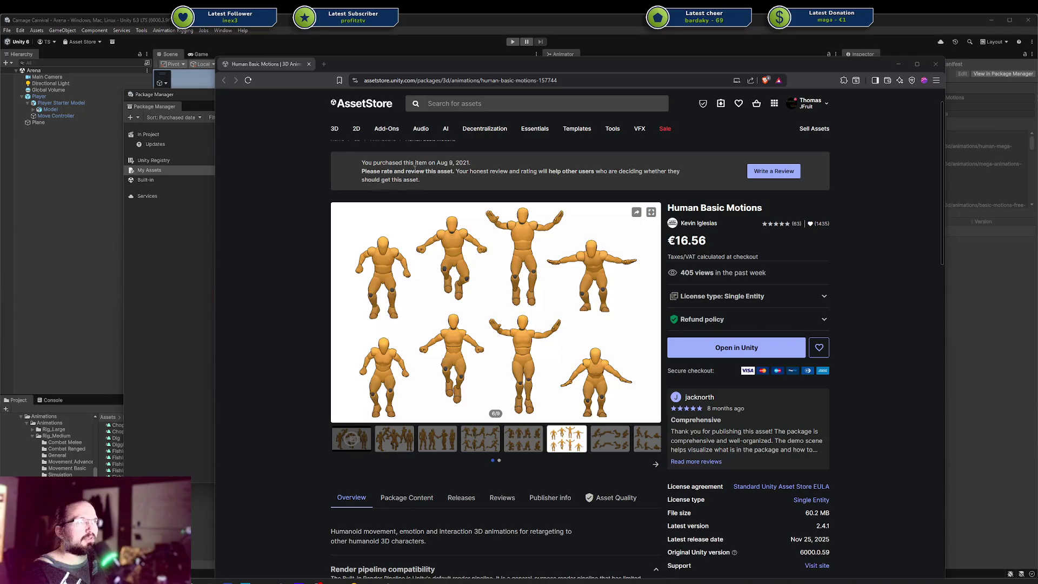
{"action": "left_click_drag", "start_coordinate": [375, 164], "coordinate": [467, 161]}
{"action": "left_click", "coordinate": [468, 161]}
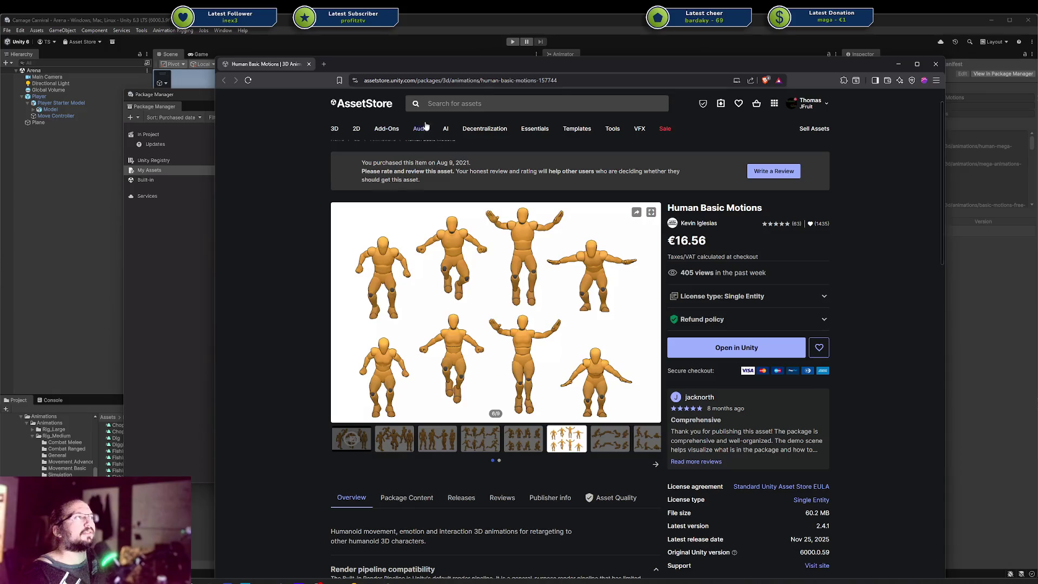
{"action": "left_click", "coordinate": [308, 64]}
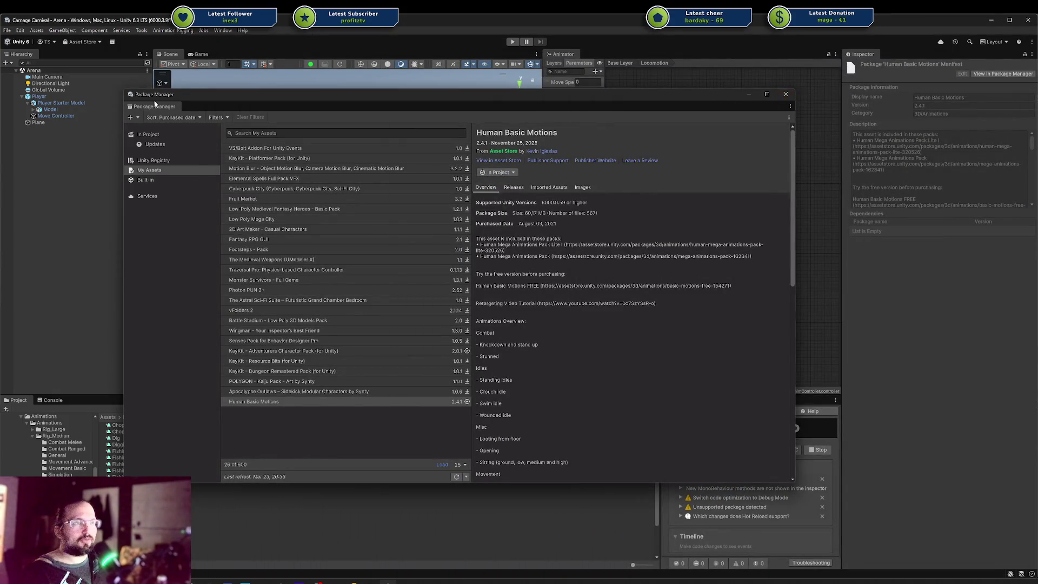
Close Package Manager and browse Plugins > Kevin Iglesias > Human Animations > Animations.
{"action": "left_click", "coordinate": [786, 94]}
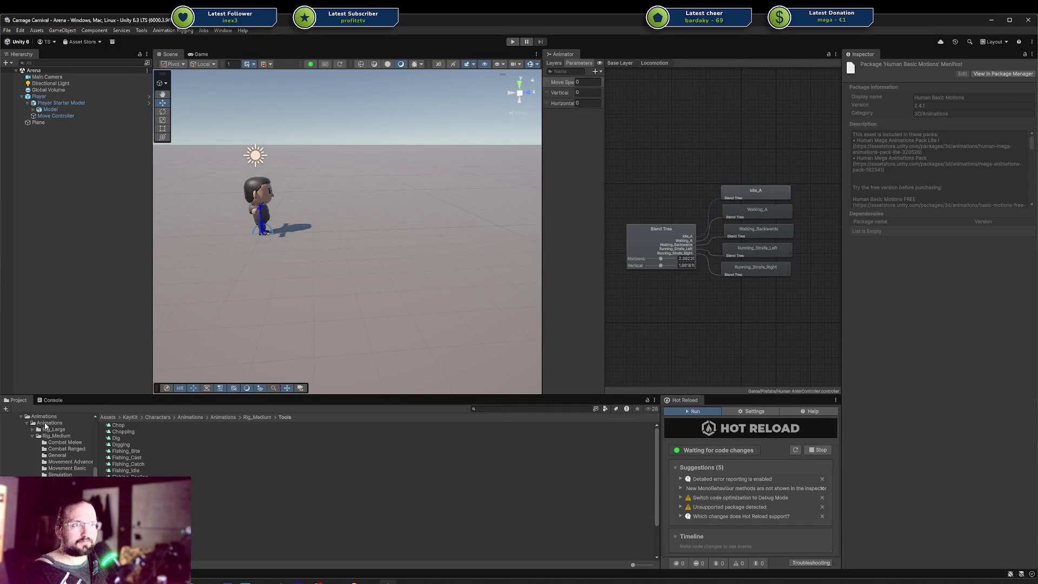
{"action": "scroll", "coordinate": [55, 446], "scroll_direction": "up", "scroll_amount": 5}
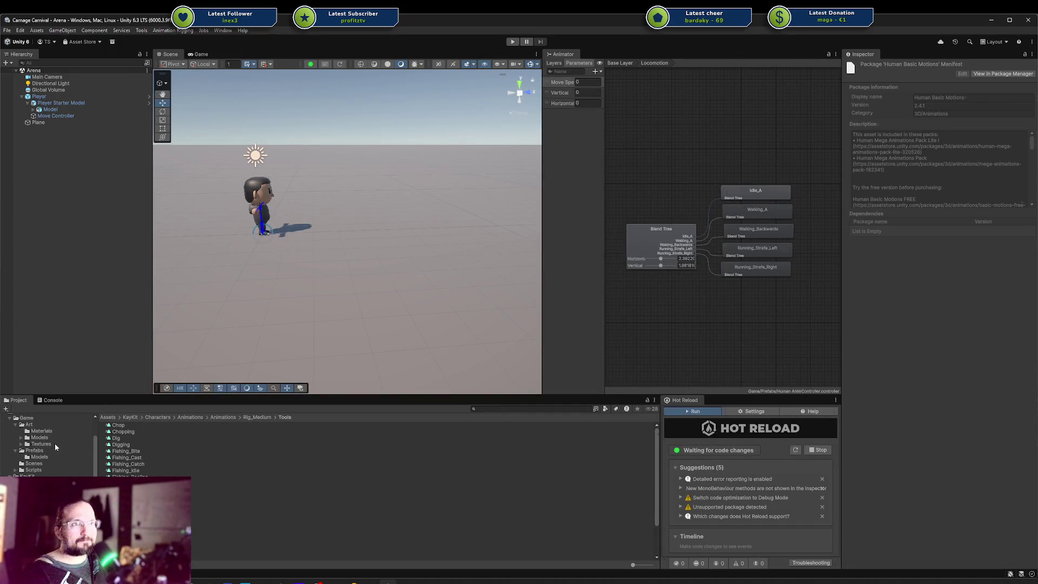
{"action": "scroll", "coordinate": [49, 446], "scroll_direction": "up", "scroll_amount": 3}
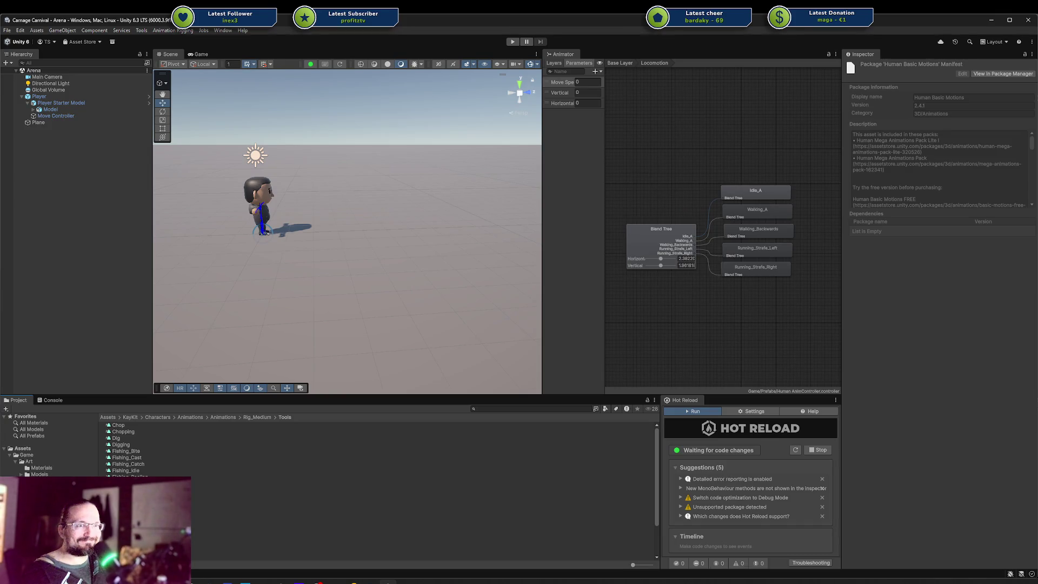
{"action": "left_click", "coordinate": [40, 519]}
{"action": "scroll", "coordinate": [49, 445], "scroll_direction": "down", "scroll_amount": 1}
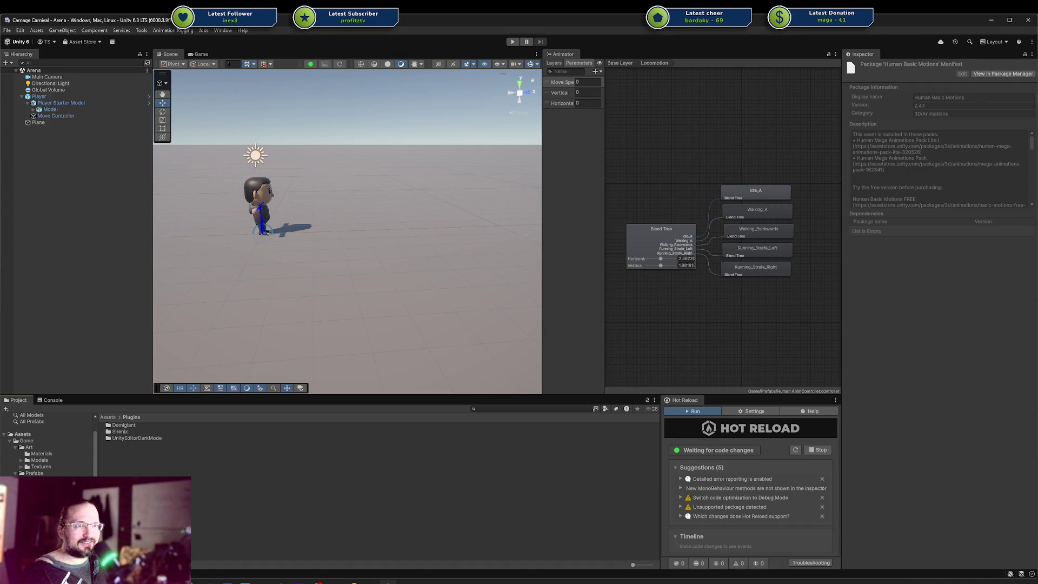
{"action": "left_click", "coordinate": [43, 506]}
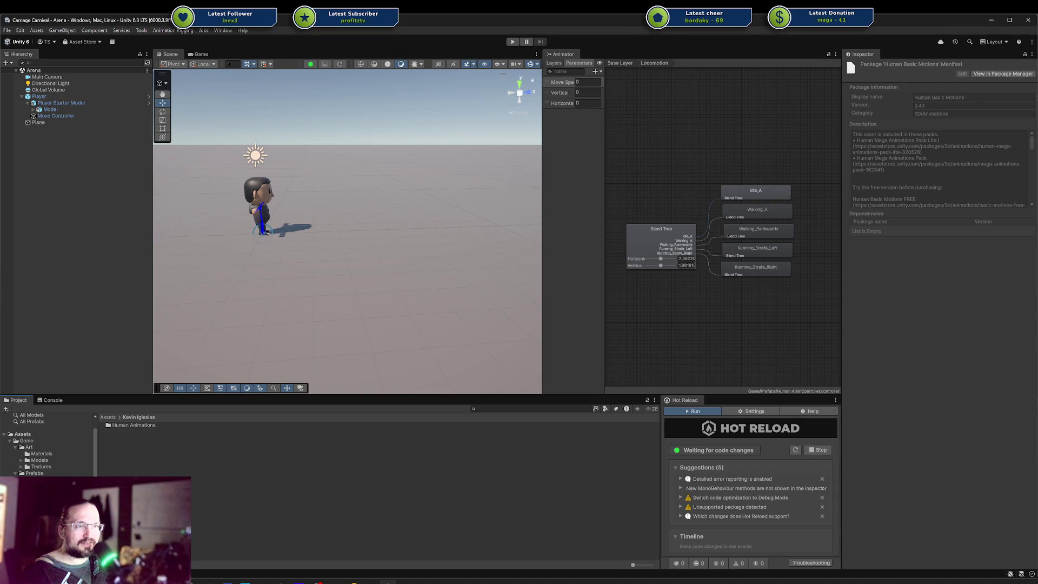
{"action": "left_click", "coordinate": [55, 520]}
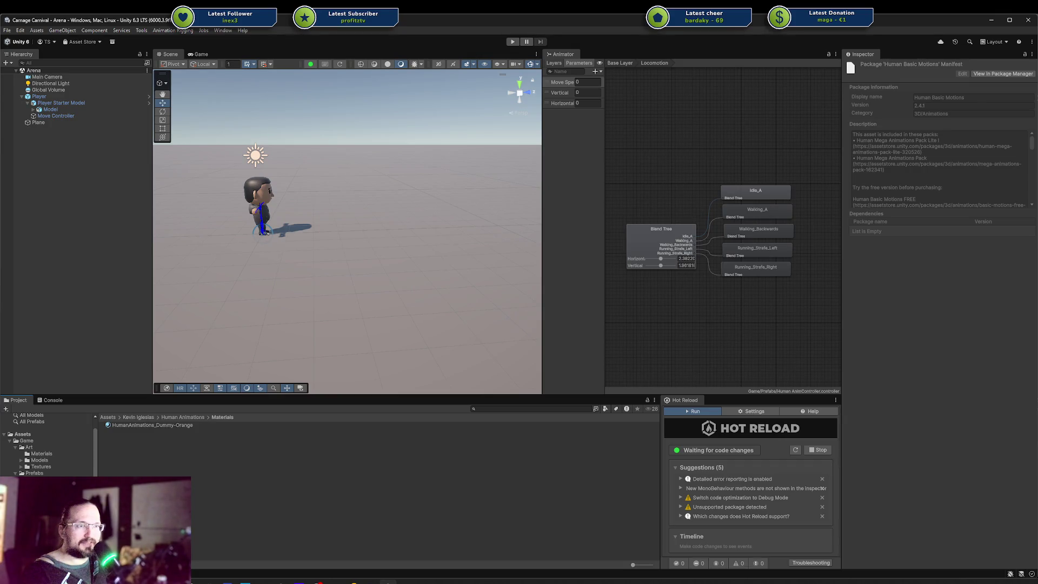
{"action": "left_click", "coordinate": [54, 513]}
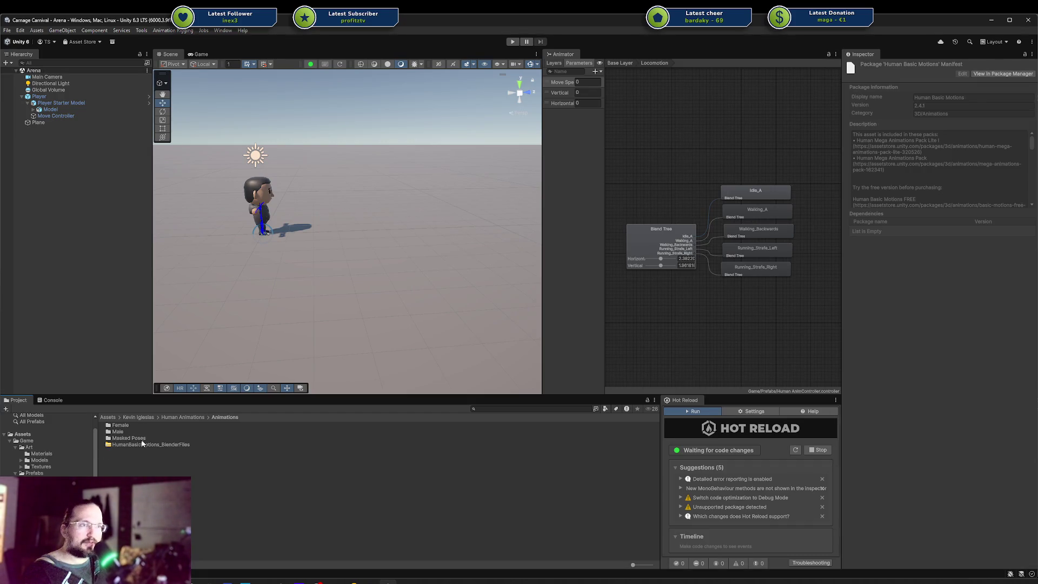
Open the Male > Movement > Walk animation folder.
{"action": "double_click", "coordinate": [129, 438]}
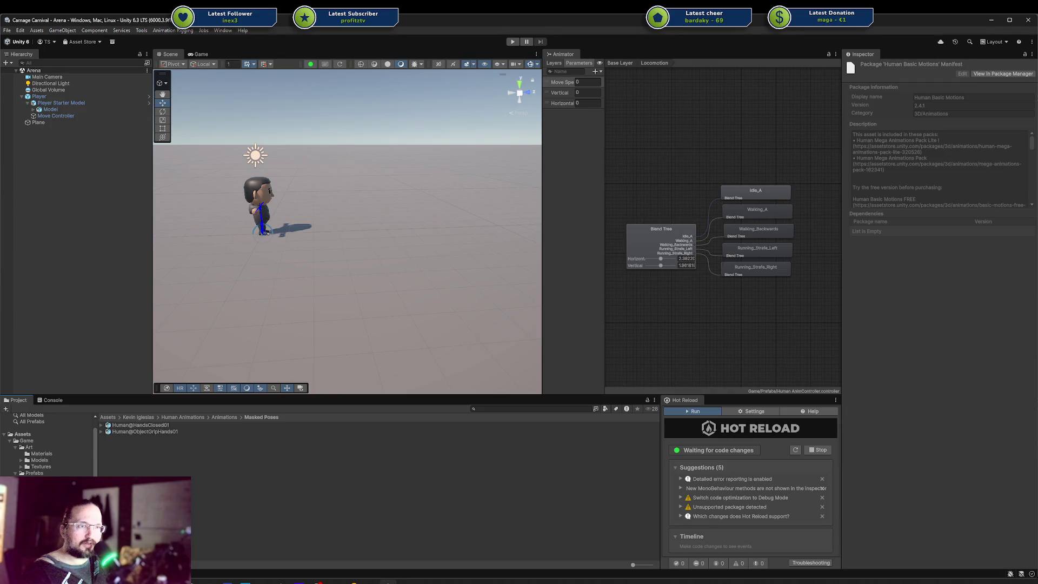
{"action": "left_click", "coordinate": [49, 535]}
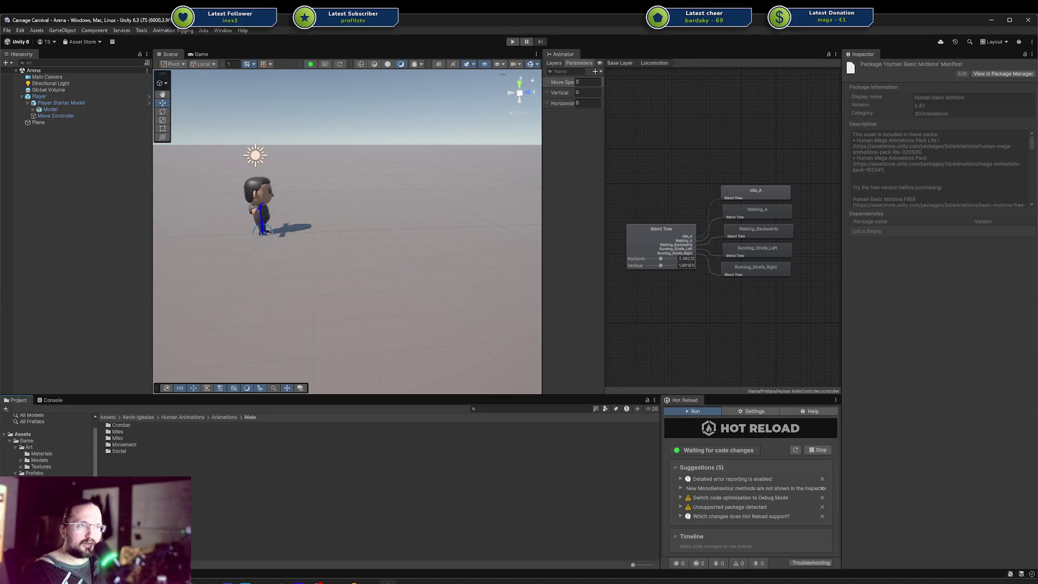
{"action": "left_click", "coordinate": [117, 445]}
{"action": "double_click", "coordinate": [117, 445]}
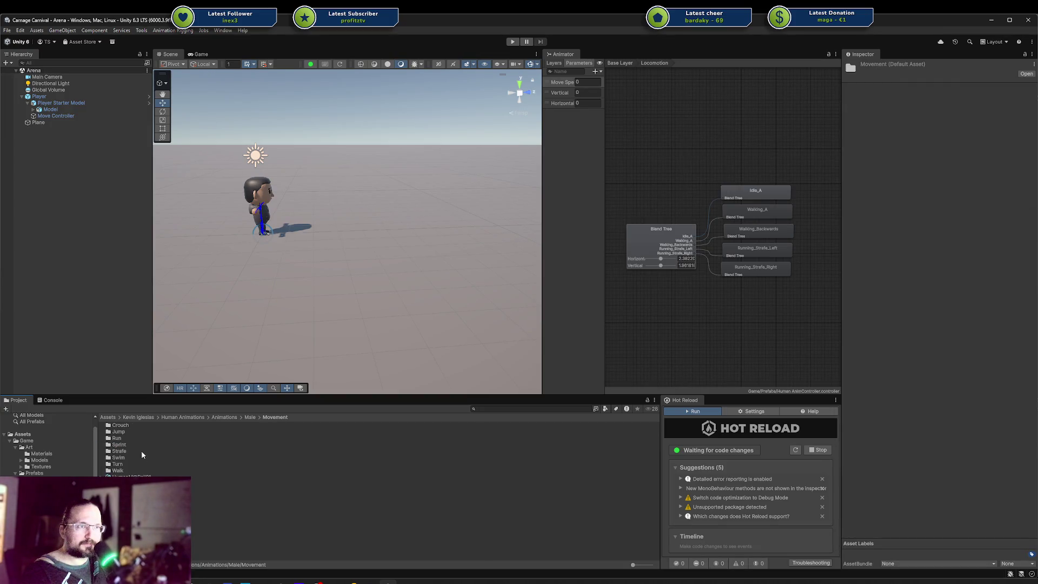
{"action": "double_click", "coordinate": [140, 469]}
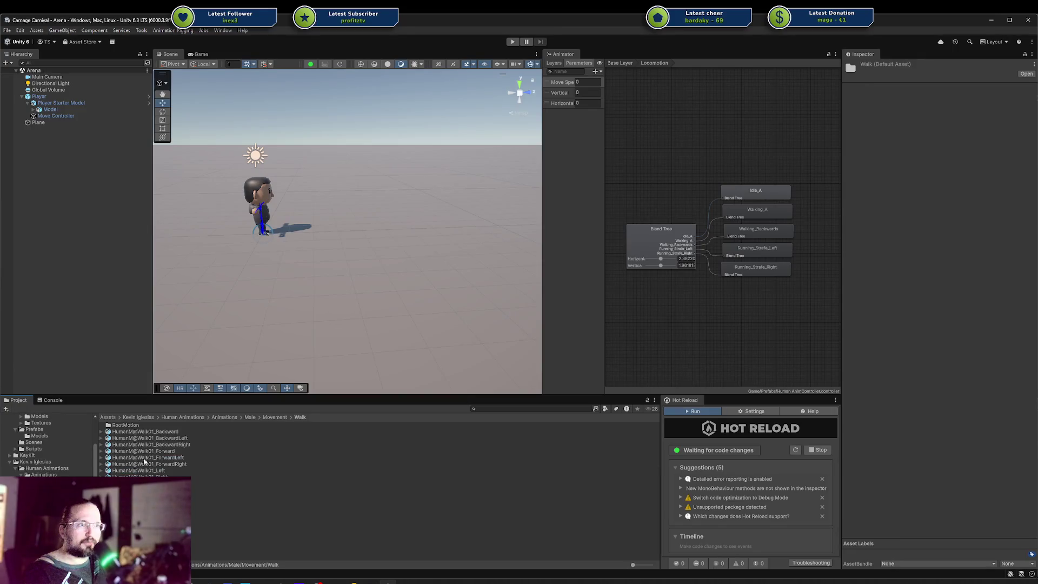
Step through the Walk01 clips' import settings, starting with Walk01_Backward.
{"action": "left_click", "coordinate": [154, 431]}
{"action": "left_click", "coordinate": [187, 457]}
{"action": "left_click", "coordinate": [190, 463]}
{"action": "left_click", "coordinate": [190, 451]}
{"action": "left_click", "coordinate": [190, 444]}
{"action": "left_click", "coordinate": [190, 438]}
{"action": "left_click", "coordinate": [186, 450]}
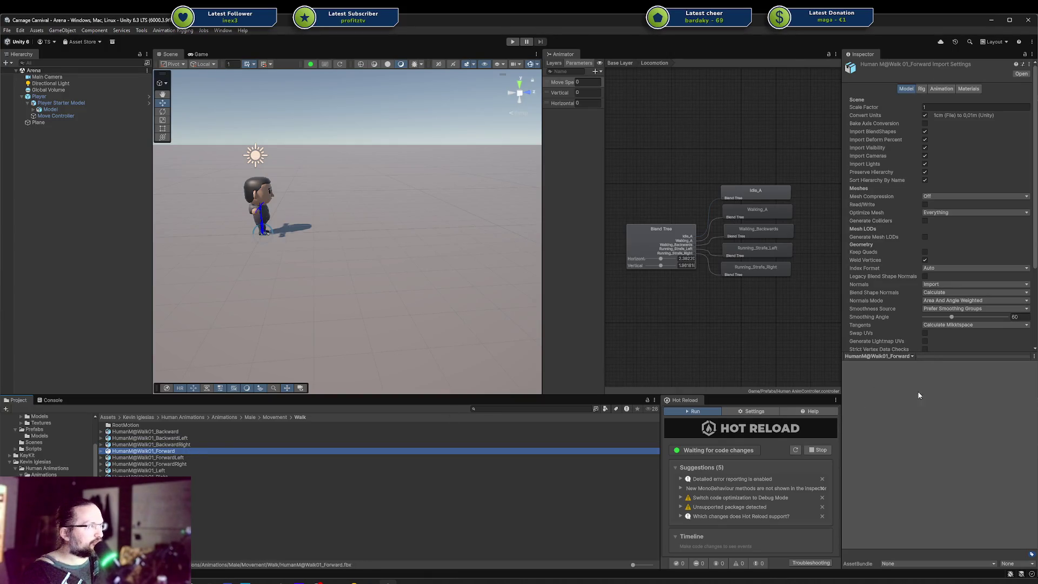
{"action": "scroll", "coordinate": [933, 243], "scroll_direction": "down", "scroll_amount": 4}
{"action": "scroll", "coordinate": [925, 265], "scroll_direction": "up", "scroll_amount": 4}
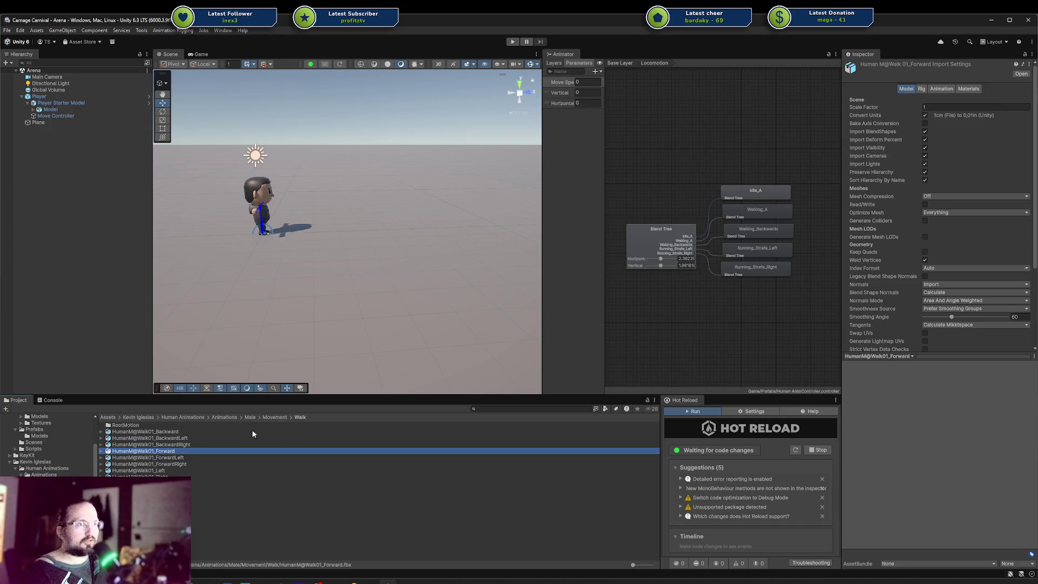
Play and orbit the Walk01_Forward preview, checking its import settings and preview source list.
{"action": "left_click", "coordinate": [101, 451]}
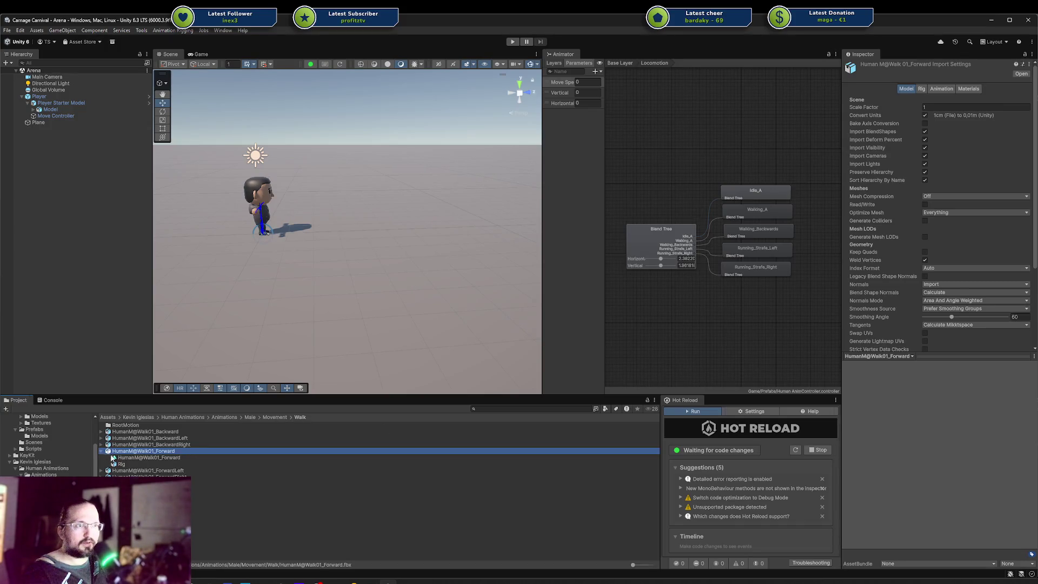
{"action": "left_click", "coordinate": [127, 459]}
{"action": "left_click", "coordinate": [847, 363]}
{"action": "mouse_move", "coordinate": [910, 416]}
{"action": "left_mouse_down"}
{"action": "mouse_move", "coordinate": [860, 424]}
{"action": "mouse_move", "coordinate": [996, 444]}
{"action": "mouse_move", "coordinate": [909, 401]}
{"action": "mouse_move", "coordinate": [866, 455]}
{"action": "left_mouse_up"}
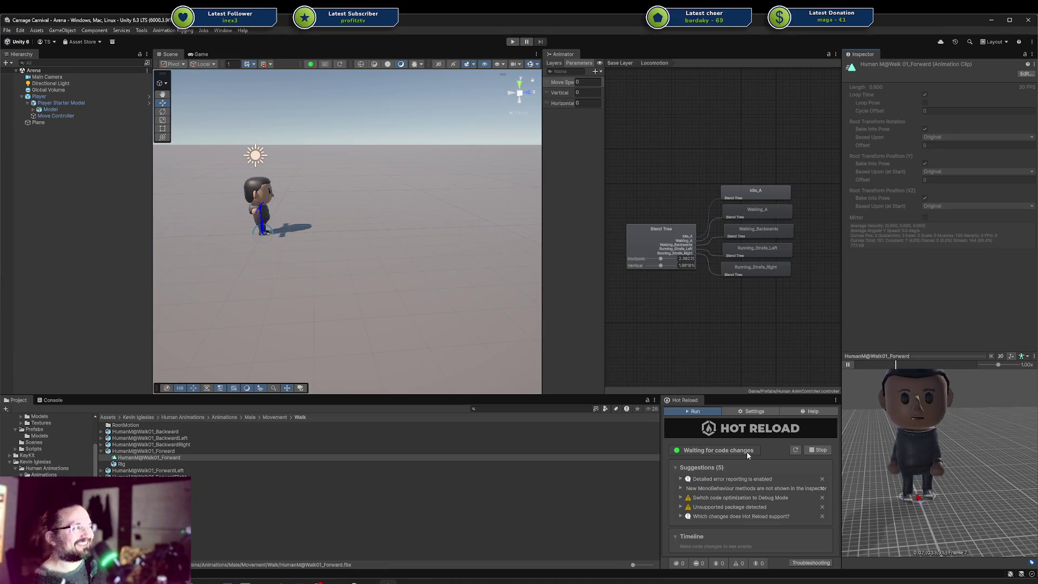
{"action": "left_click", "coordinate": [156, 451]}
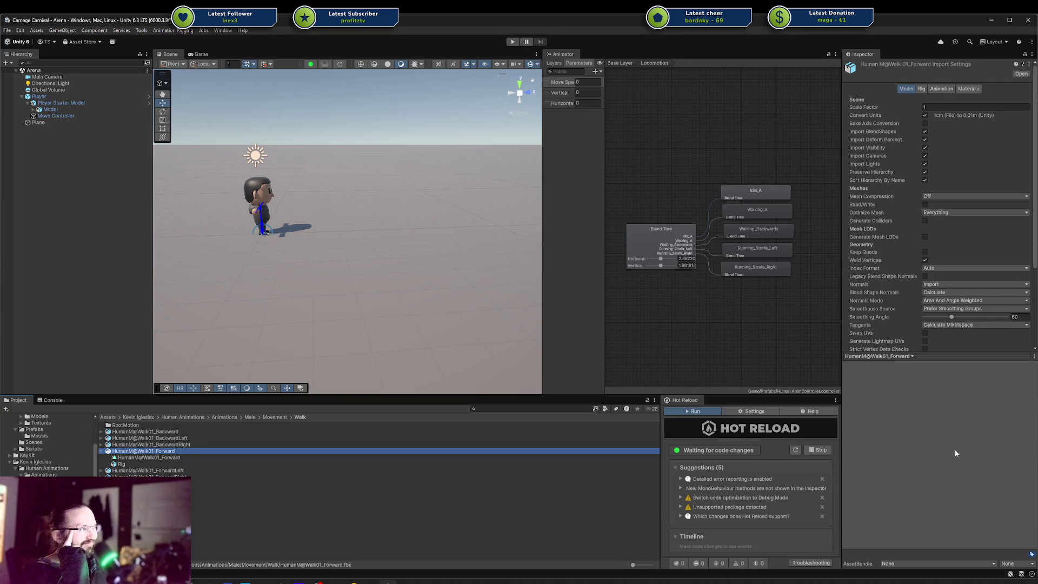
{"action": "left_click", "coordinate": [911, 357]}
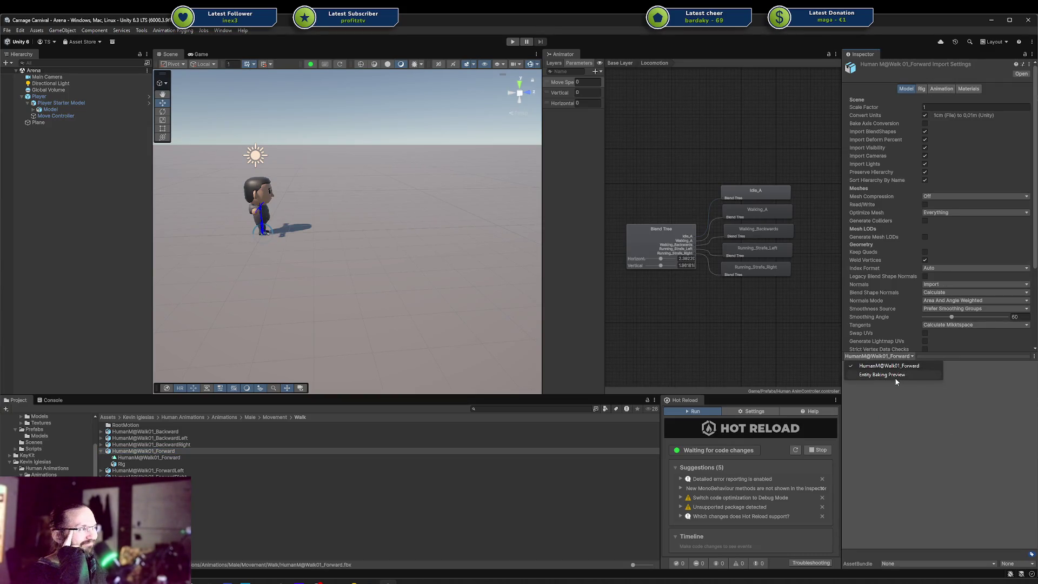
{"action": "left_click", "coordinate": [896, 378]}
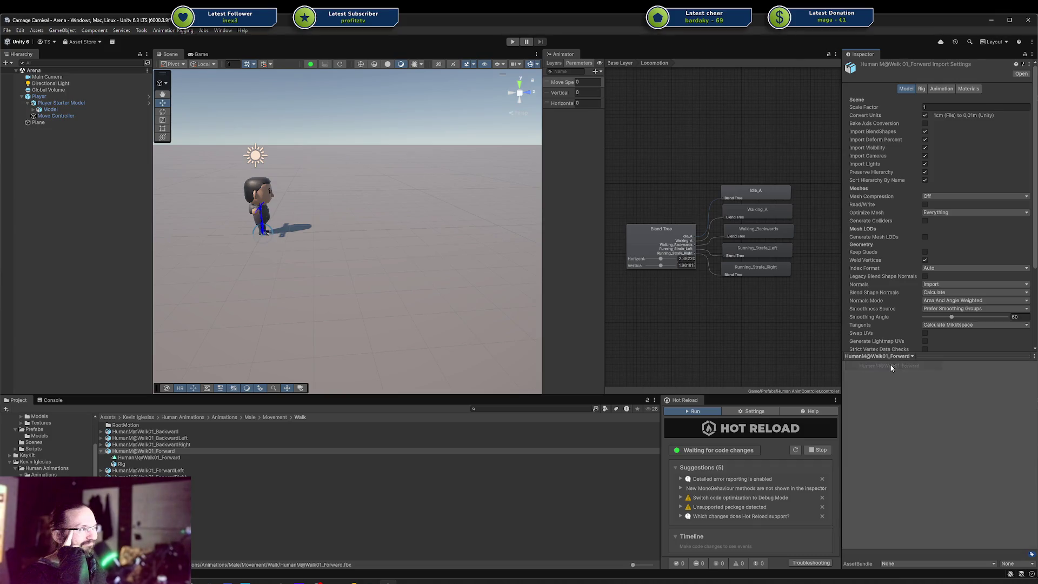
{"action": "left_click", "coordinate": [943, 89]}
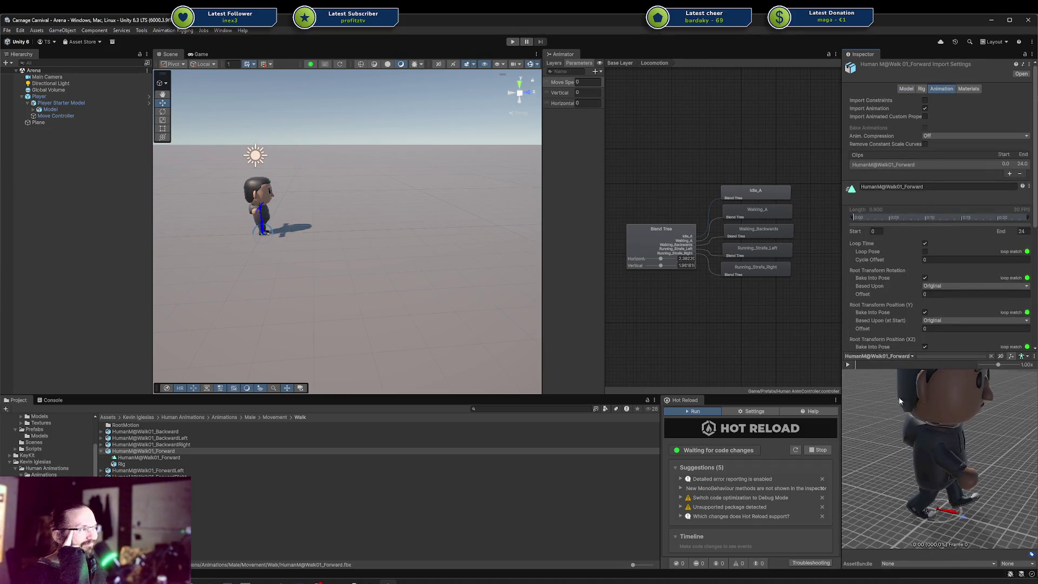
{"action": "left_click", "coordinate": [848, 365]}
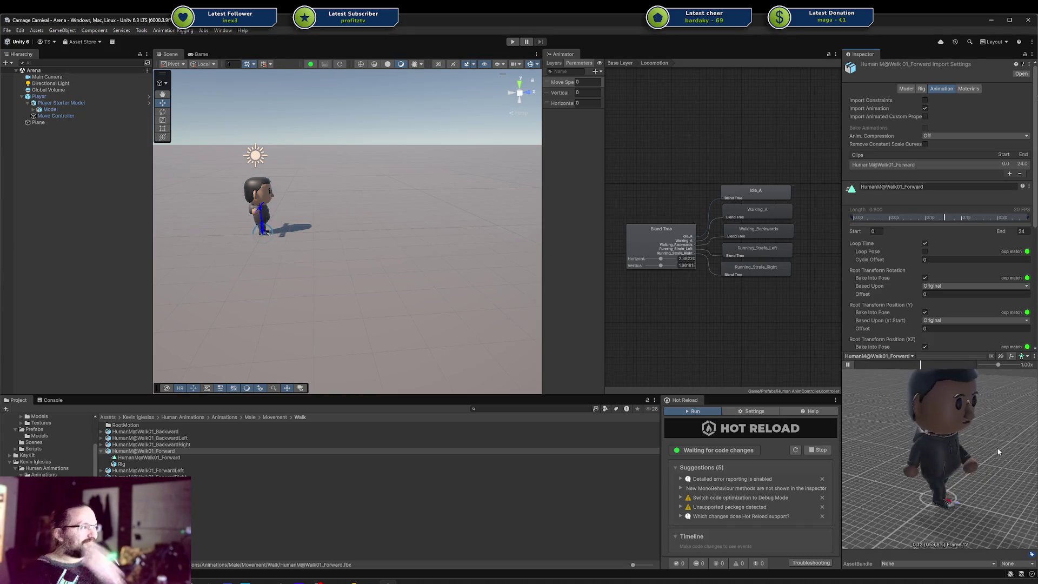
{"action": "mouse_move", "coordinate": [979, 453]}
{"action": "left_mouse_down"}
{"action": "mouse_move", "coordinate": [900, 448]}
{"action": "mouse_move", "coordinate": [914, 456]}
{"action": "left_mouse_up"}
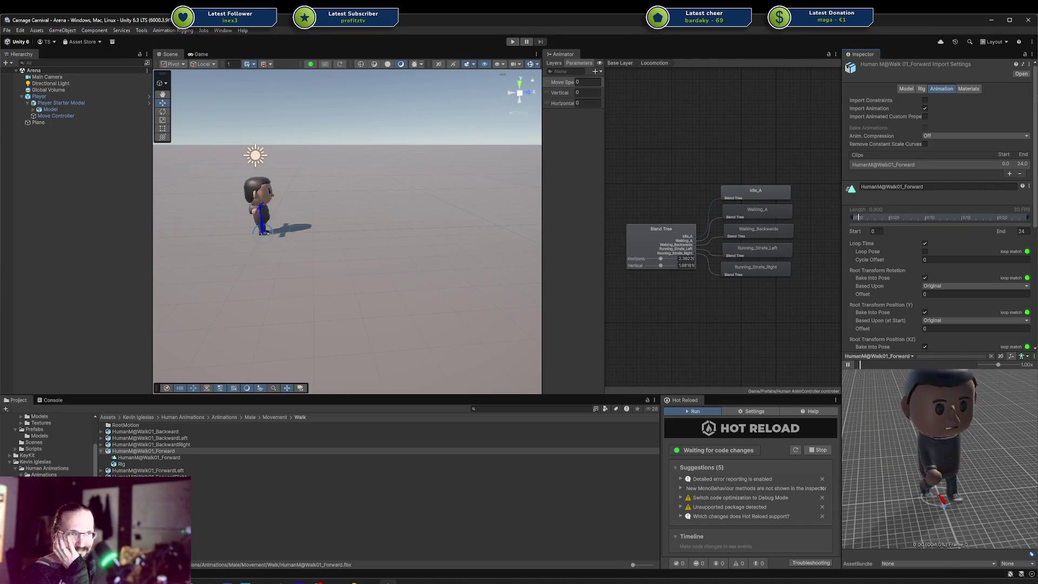
Play and orbit the Walk01_ForwardLeft and Walk01_Left clip previews.
{"action": "left_click", "coordinate": [181, 472]}
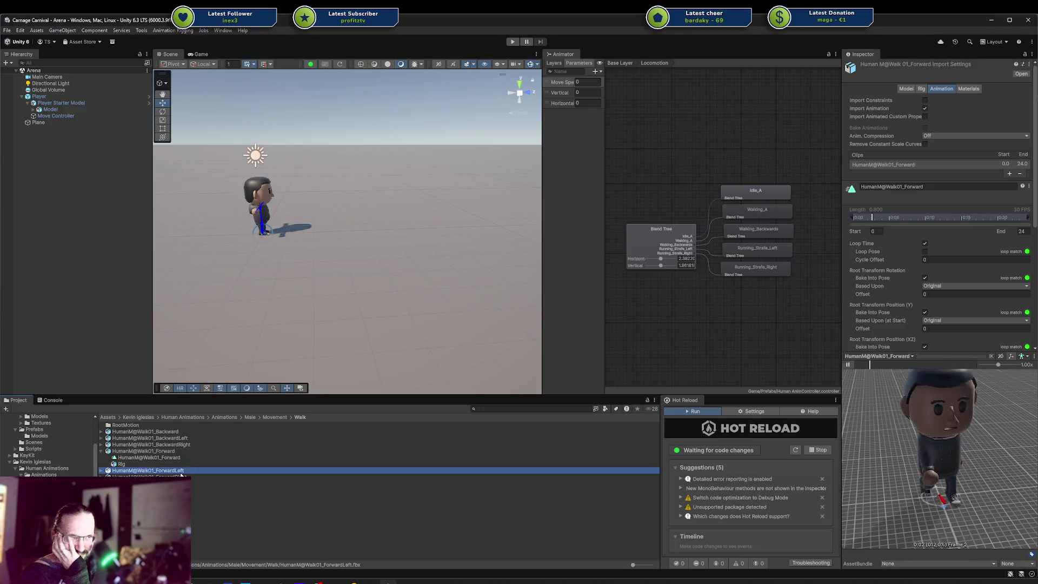
{"action": "left_click", "coordinate": [847, 366]}
{"action": "mouse_move", "coordinate": [887, 421]}
{"action": "left_mouse_down"}
{"action": "mouse_move", "coordinate": [985, 459]}
{"action": "mouse_move", "coordinate": [899, 459]}
{"action": "left_mouse_up"}
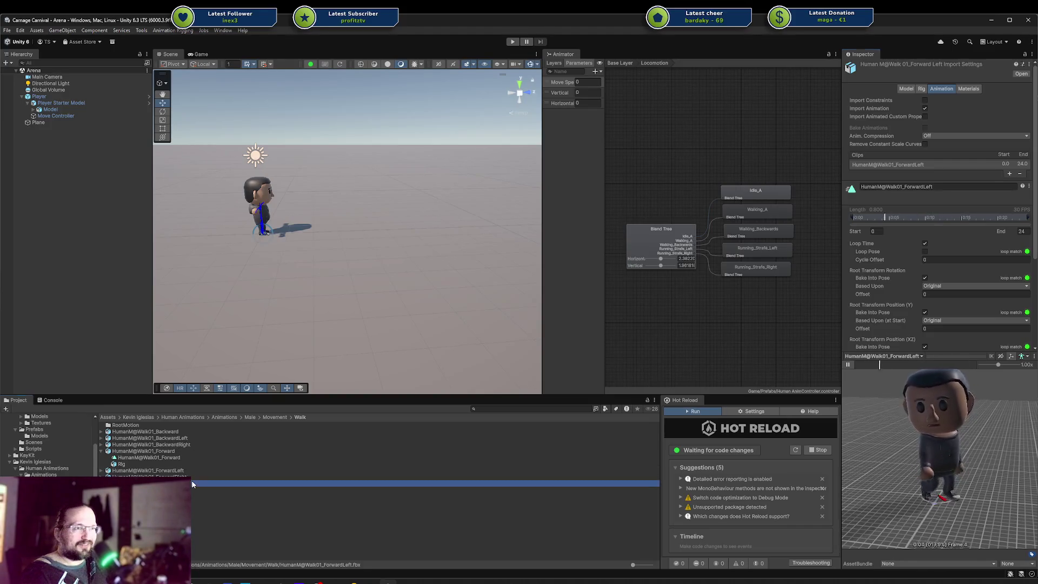
{"action": "left_click", "coordinate": [193, 482]}
{"action": "left_click", "coordinate": [848, 365]}
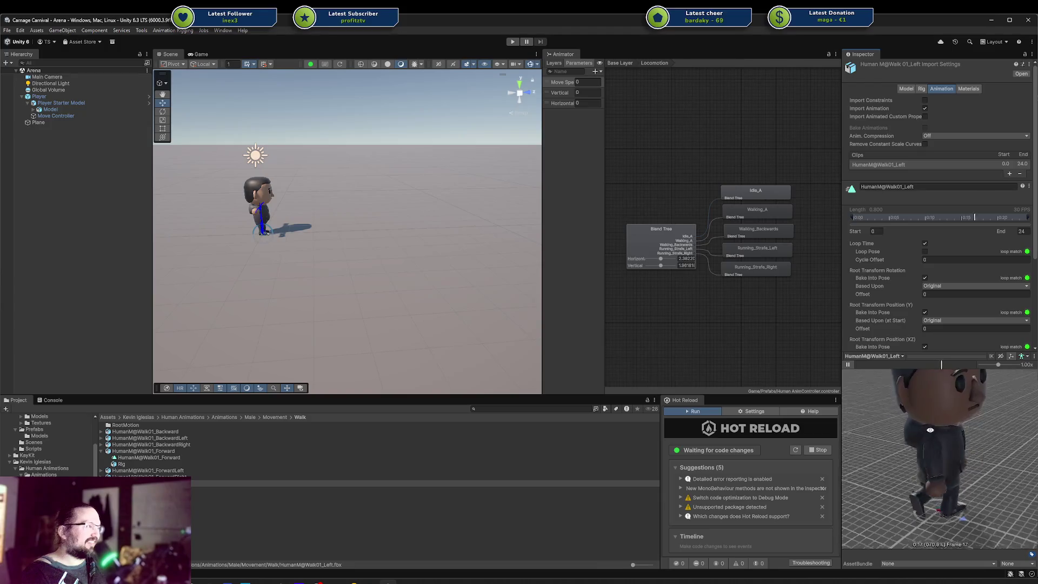
{"action": "left_click_drag", "start_coordinate": [892, 422], "coordinate": [870, 453]}
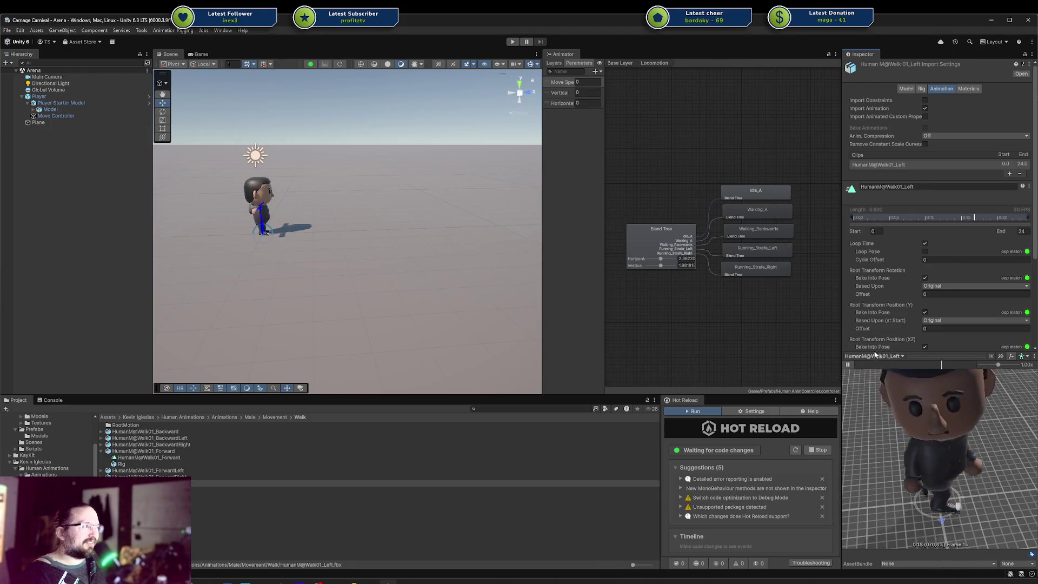
{"action": "scroll", "coordinate": [908, 325], "scroll_direction": "down", "scroll_amount": 3}
{"action": "scroll", "coordinate": [930, 411], "scroll_direction": "down", "scroll_amount": 3}
{"action": "left_click_drag", "start_coordinate": [930, 411], "coordinate": [895, 396]}
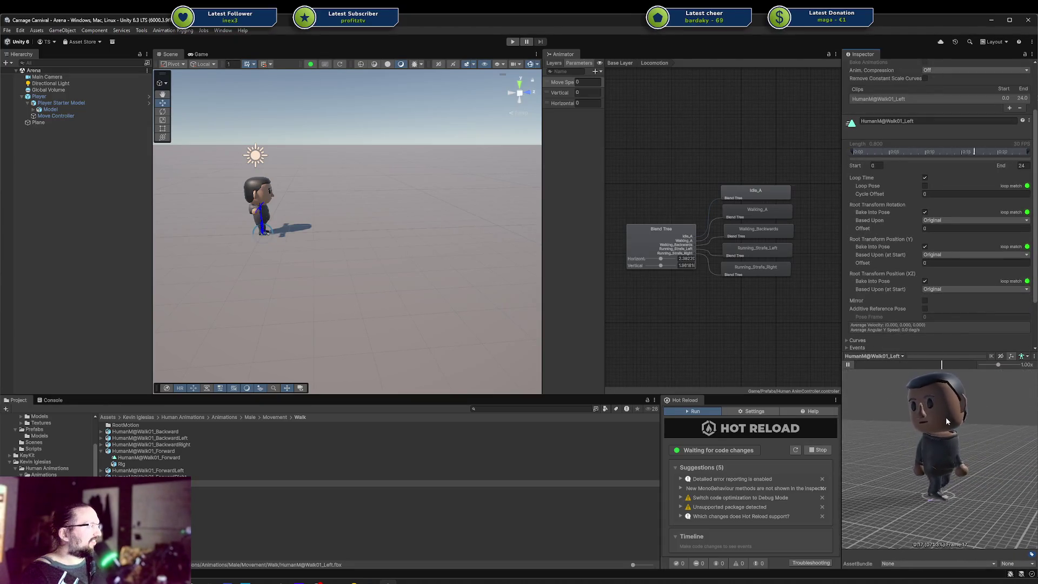
Drag HumanM_Model from the Human Animations Models folder onto the Walk01_Left preview.
{"action": "left_click", "coordinate": [49, 494]}
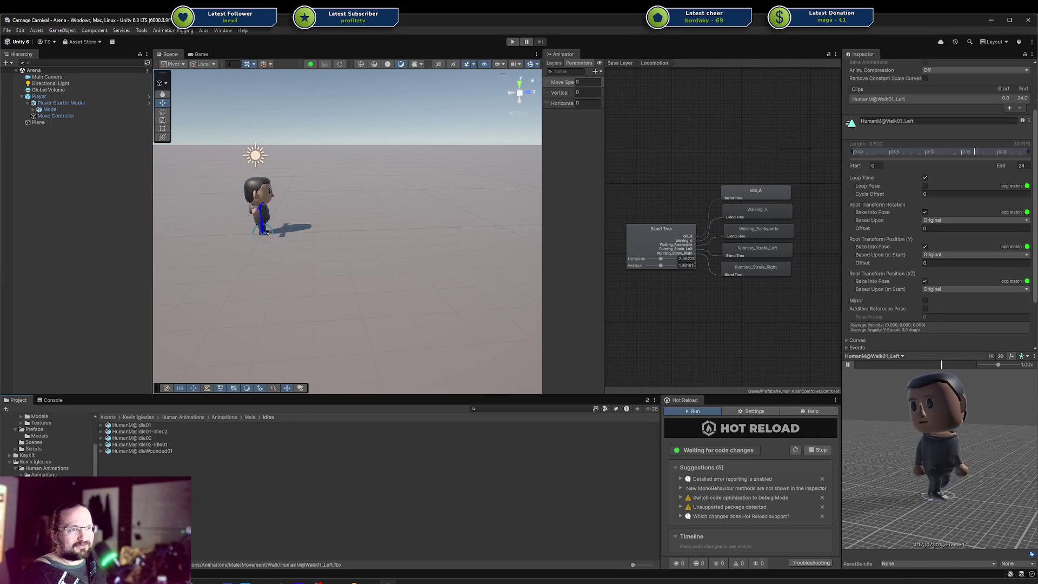
{"action": "left_click", "coordinate": [49, 487]}
{"action": "scroll", "coordinate": [49, 449], "scroll_direction": "down", "scroll_amount": 4}
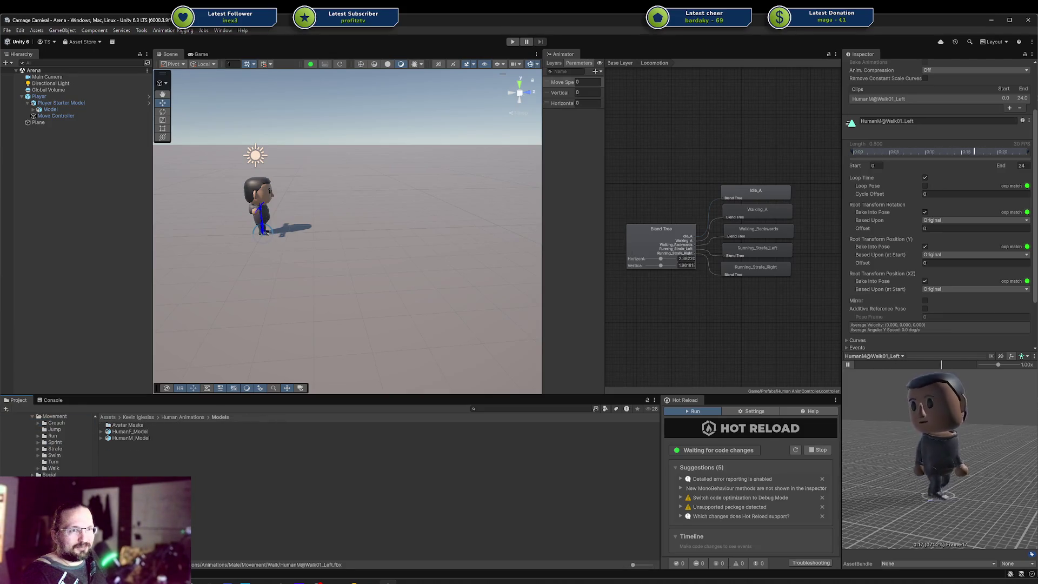
{"action": "left_click", "coordinate": [48, 519]}
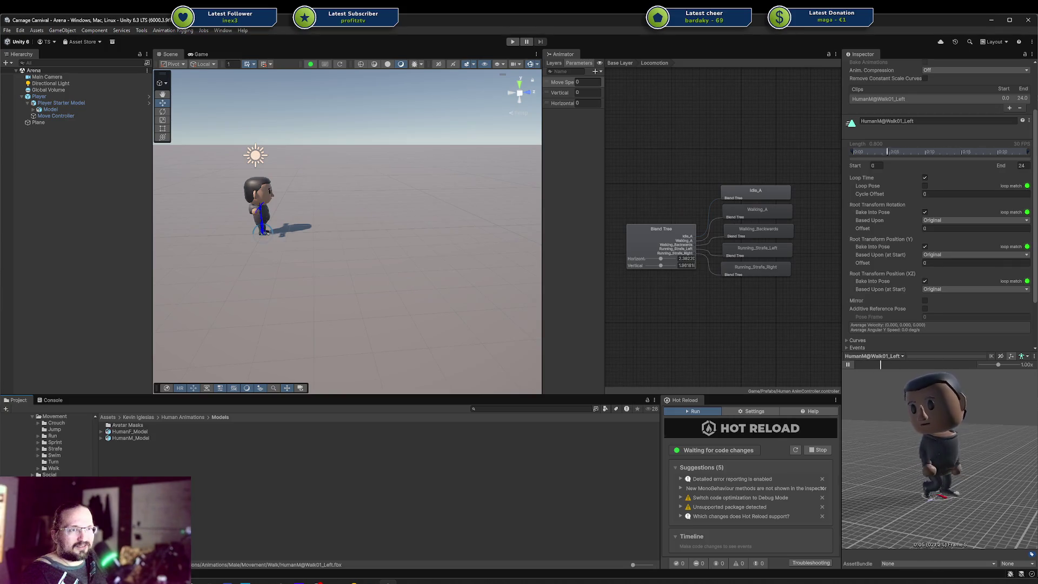
{"action": "mouse_move", "coordinate": [138, 438]}
{"action": "left_mouse_down"}
{"action": "mouse_move", "coordinate": [988, 468]}
{"action": "mouse_move", "coordinate": [952, 449]}
{"action": "left_mouse_up"}
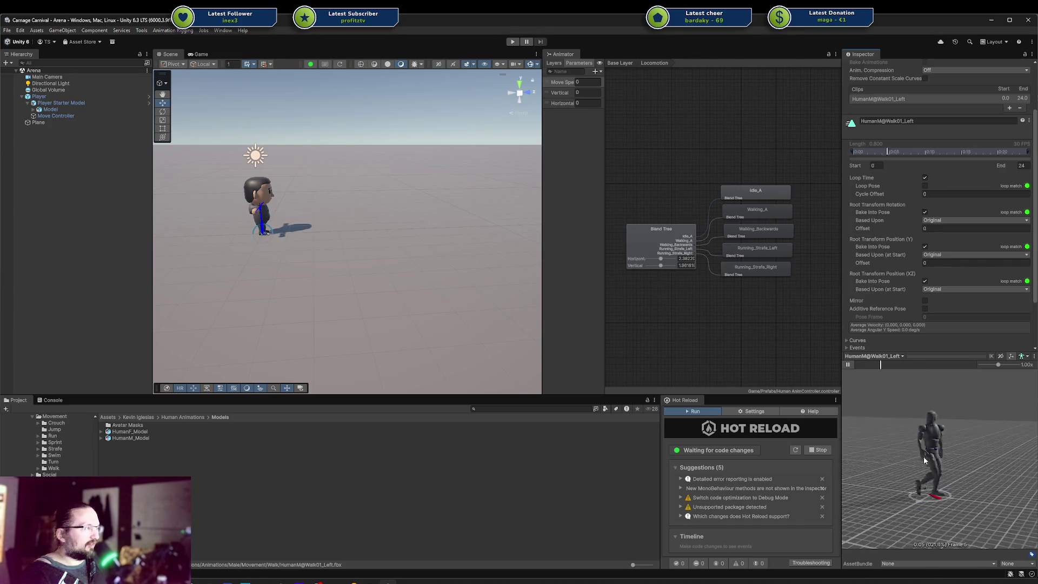
{"action": "scroll", "coordinate": [924, 456], "scroll_direction": "up", "scroll_amount": 5}
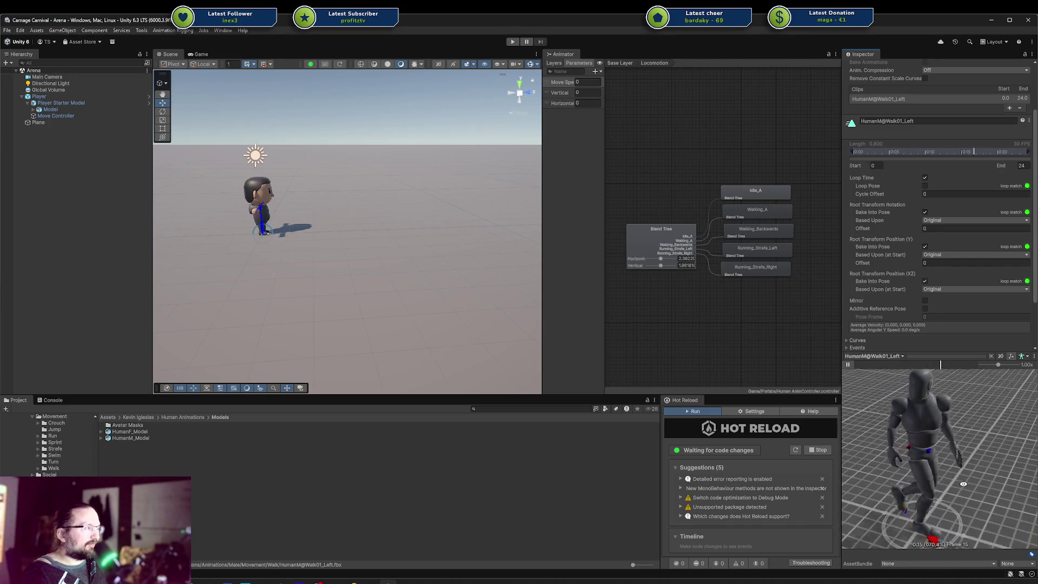
{"action": "scroll", "coordinate": [53, 455], "scroll_direction": "up", "scroll_amount": 3}
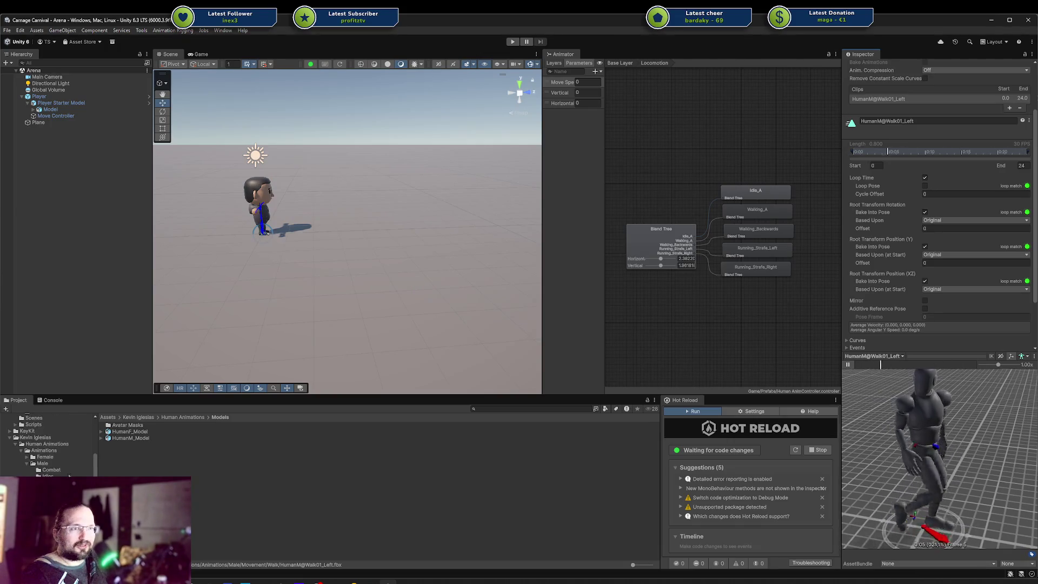
Inspect the Human Body Upper and Human Head avatar masks, then the Hands folder.
{"action": "double_click", "coordinate": [127, 426]}
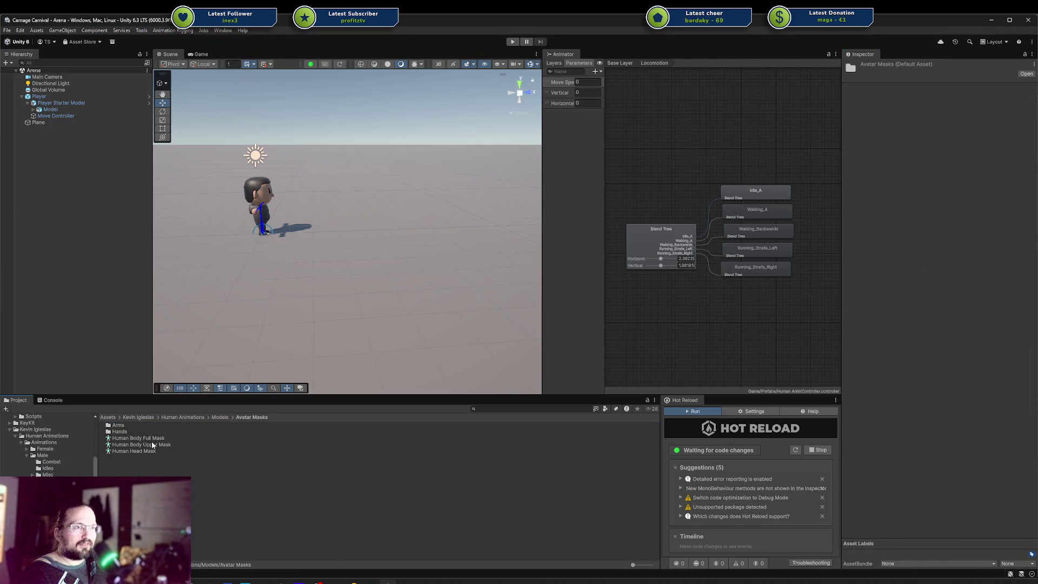
{"action": "left_click", "coordinate": [169, 445]}
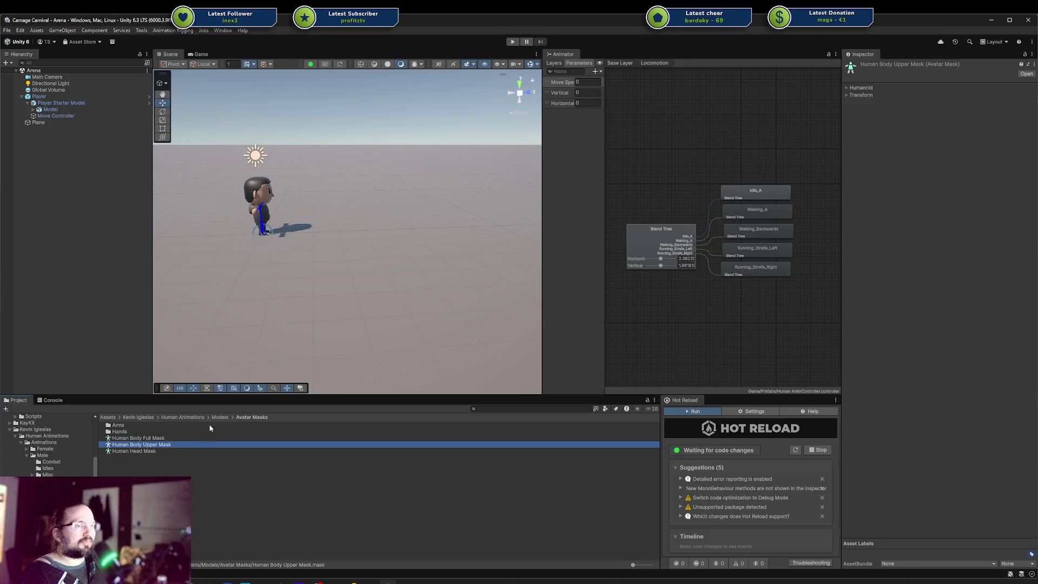
{"action": "left_click", "coordinate": [139, 452]}
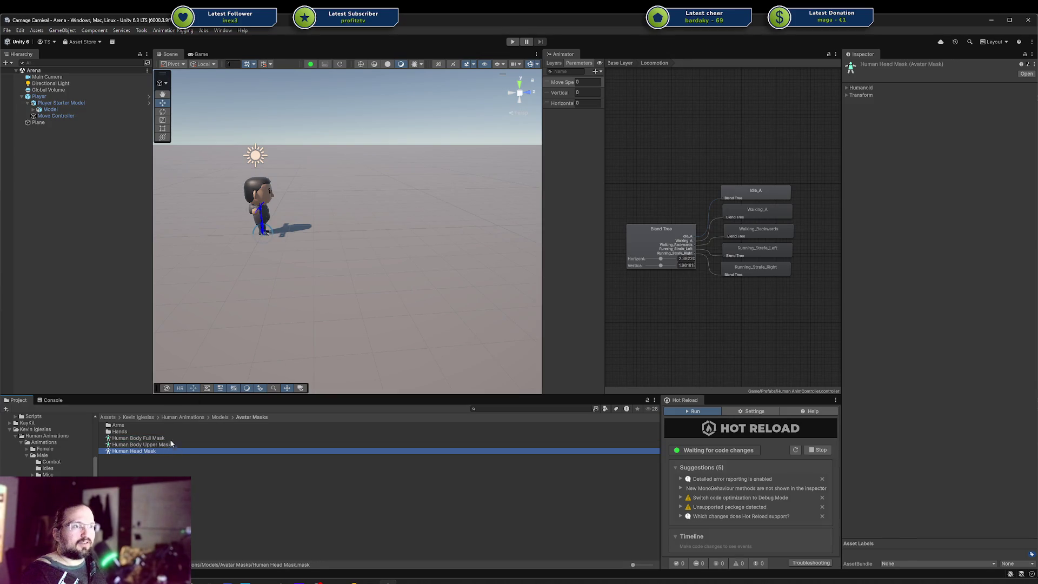
{"action": "left_click", "coordinate": [168, 444]}
{"action": "left_click", "coordinate": [123, 432]}
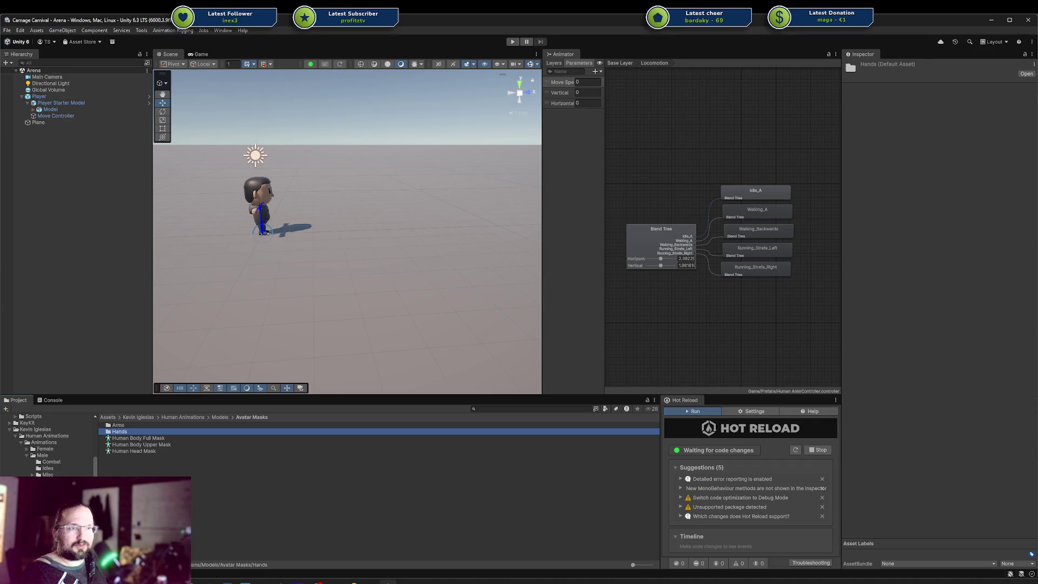
Navigate back through Movement and Turn to the Walk folder and select the forward walk clip.
{"action": "key", "text": "alt+Left"}
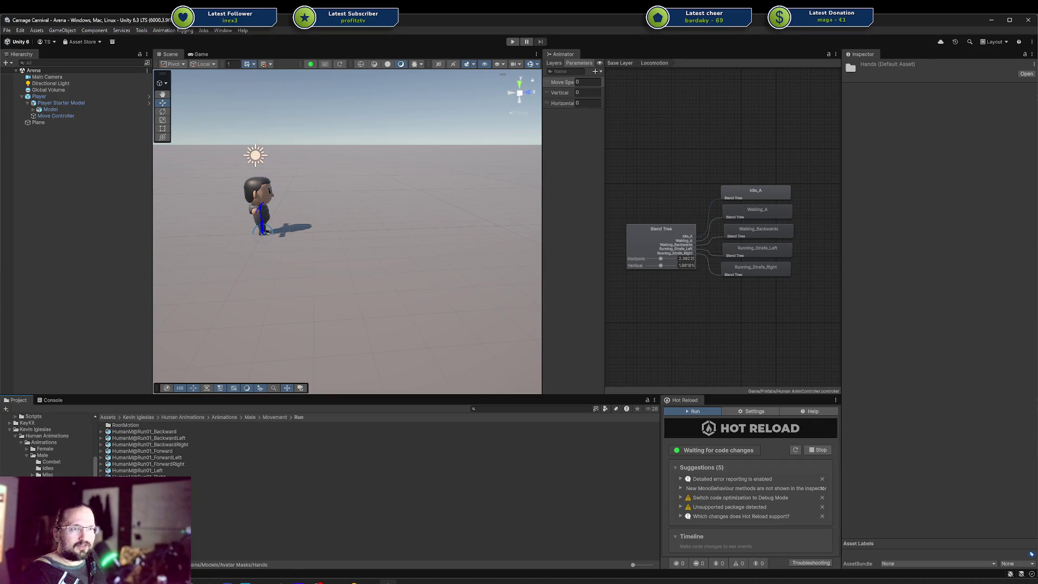
{"action": "key", "text": "alt+Left"}
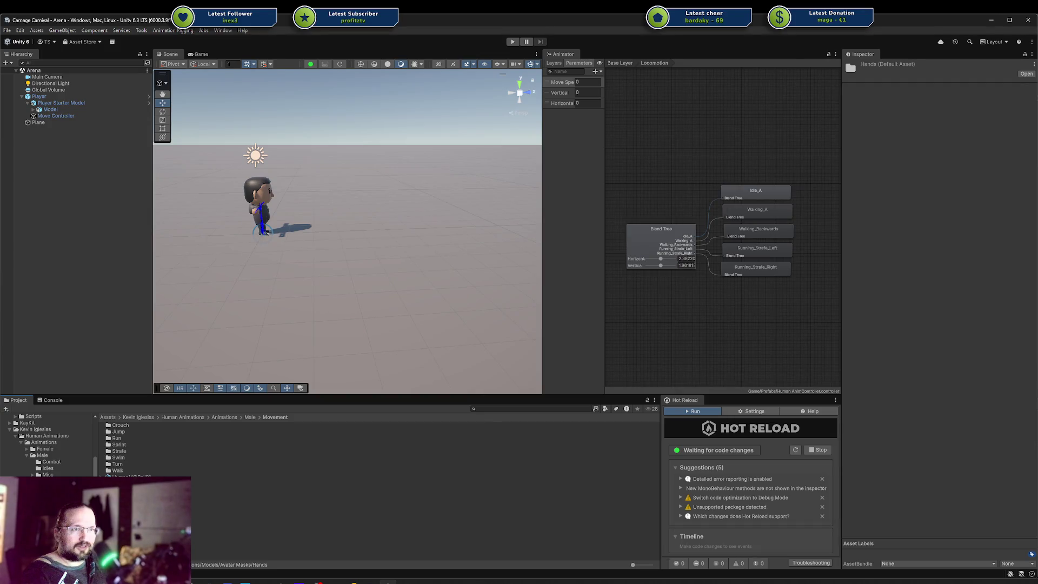
{"action": "double_click", "coordinate": [117, 464]}
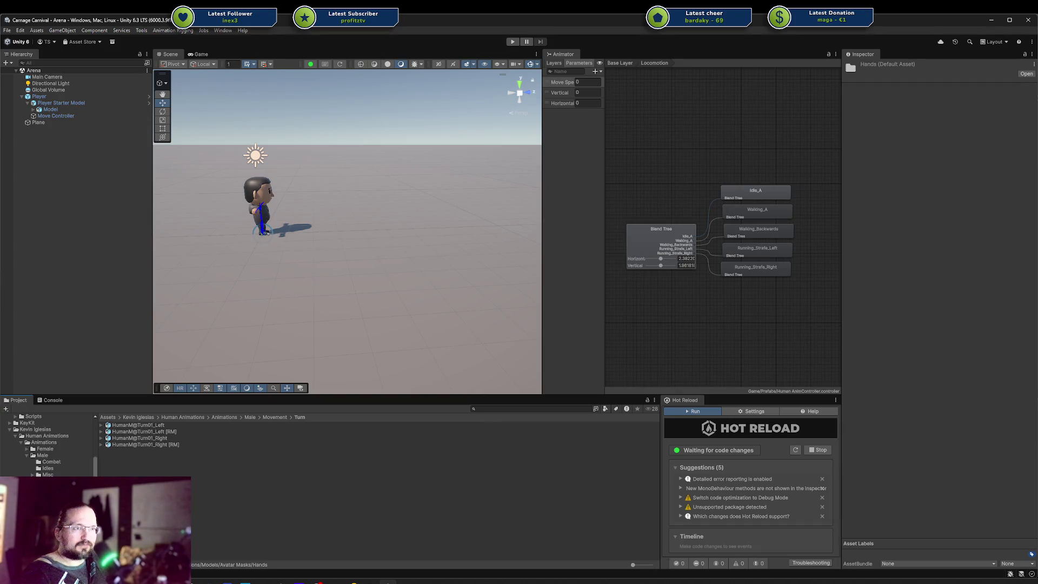
{"action": "key", "text": "alt+Left"}
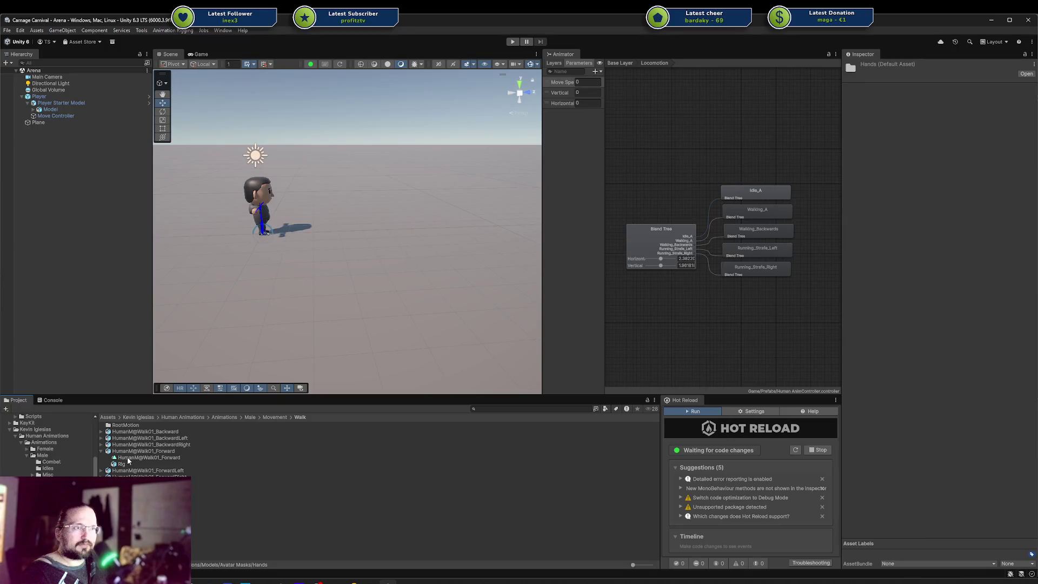
{"action": "left_click", "coordinate": [128, 459]}
Play the Walk01_Forward preview and view it from front, side and high angles.
{"action": "left_click", "coordinate": [848, 365]}
{"action": "left_click_drag", "start_coordinate": [955, 446], "coordinate": [968, 427]}
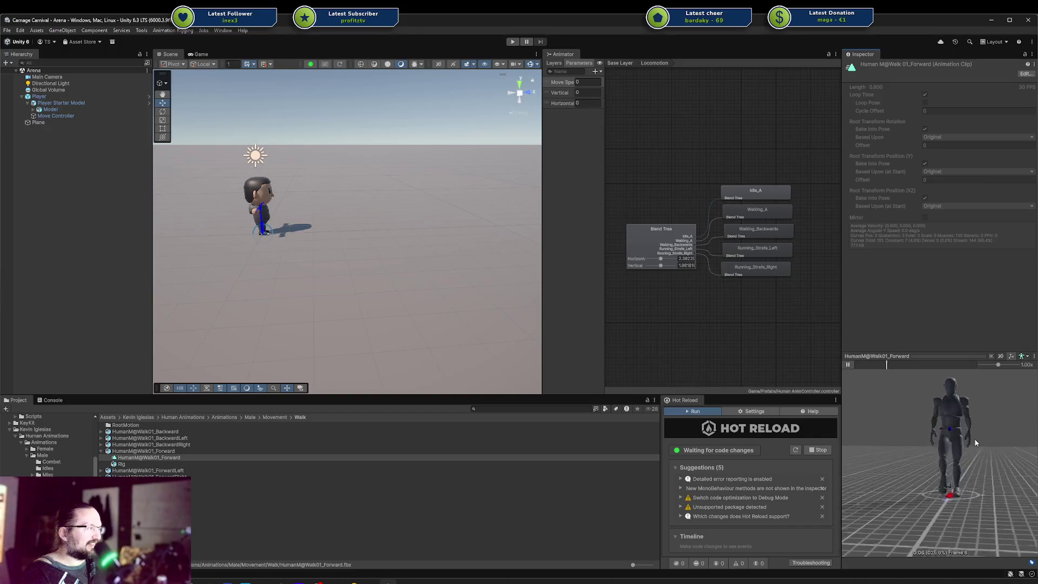
{"action": "mouse_move", "coordinate": [958, 457]}
{"action": "left_mouse_down"}
{"action": "mouse_move", "coordinate": [879, 468]}
{"action": "mouse_move", "coordinate": [968, 450]}
{"action": "left_mouse_up"}
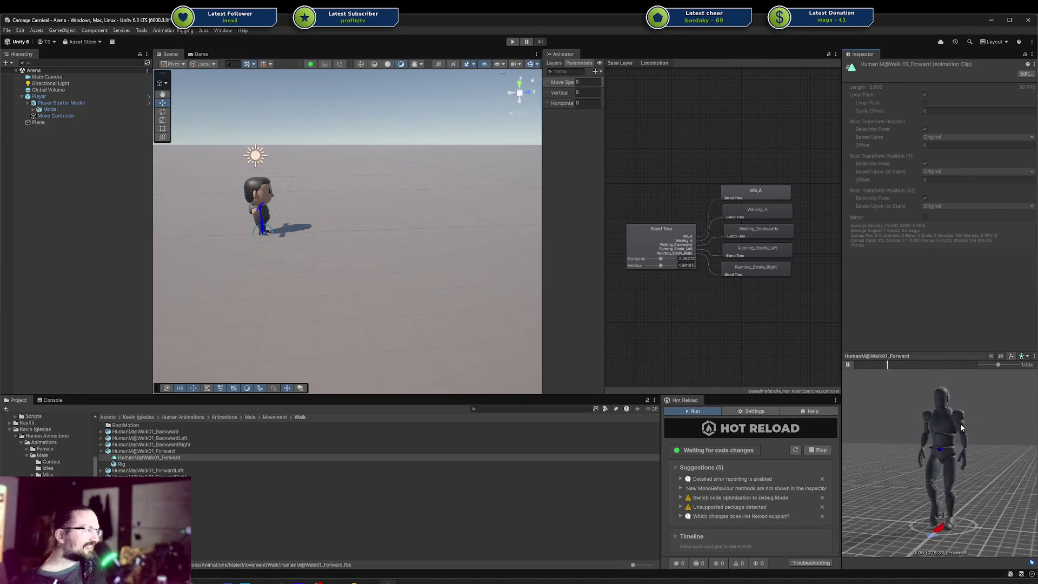
{"action": "mouse_move", "coordinate": [959, 431]}
{"action": "left_mouse_down"}
{"action": "mouse_move", "coordinate": [886, 487]}
{"action": "mouse_move", "coordinate": [989, 445]}
{"action": "mouse_move", "coordinate": [860, 490]}
{"action": "mouse_move", "coordinate": [941, 465]}
{"action": "mouse_move", "coordinate": [919, 460]}
{"action": "mouse_move", "coordinate": [928, 459]}
{"action": "left_mouse_up"}
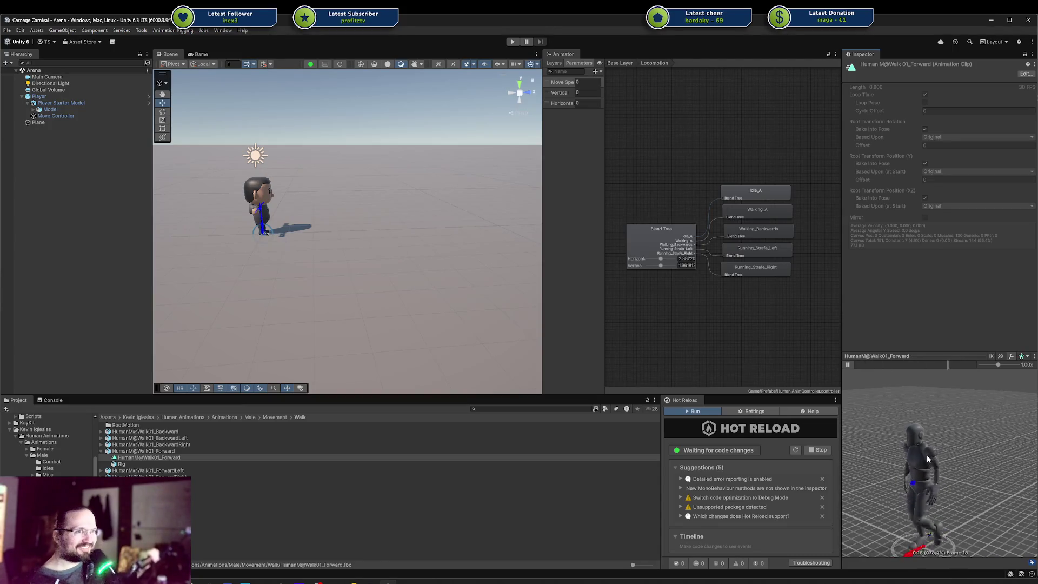
Play the Walk01_ForwardLeft and Walk01_Left previews, then select the left walk file's Rig object.
{"action": "left_click", "coordinate": [103, 474]}
{"action": "key", "text": "Down"}
{"action": "key", "text": "Down"}
{"action": "key", "text": "Down"}
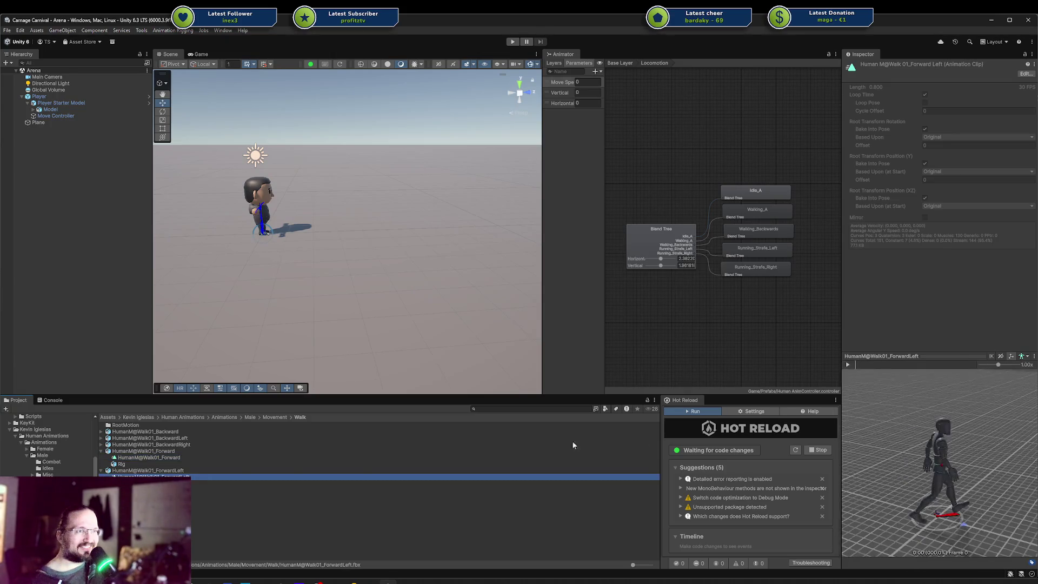
{"action": "left_click", "coordinate": [848, 364]}
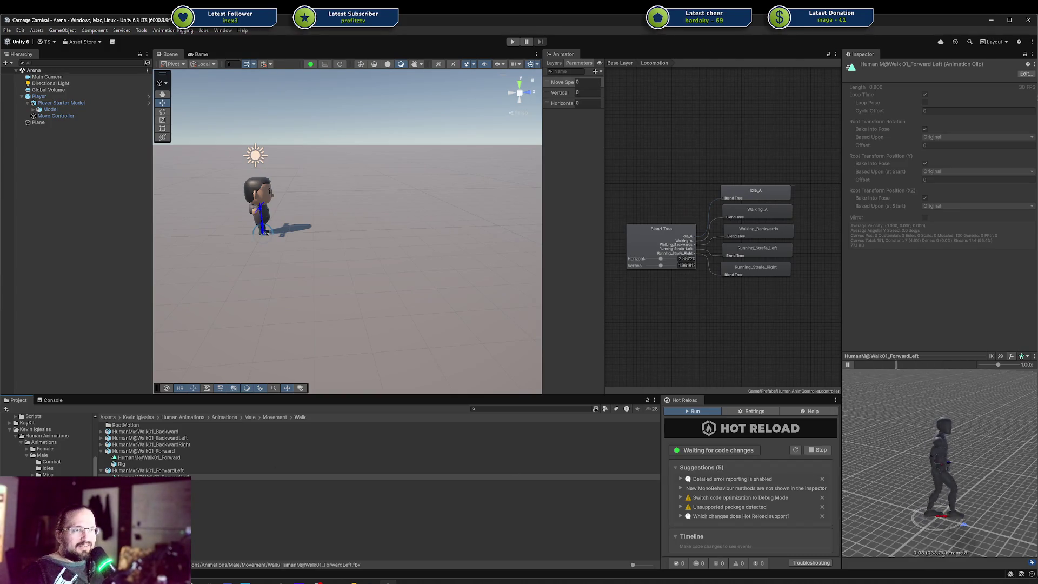
{"action": "left_click", "coordinate": [447, 478]}
{"action": "key", "text": "Down"}
{"action": "key", "text": "Down"}
{"action": "key", "text": "Down"}
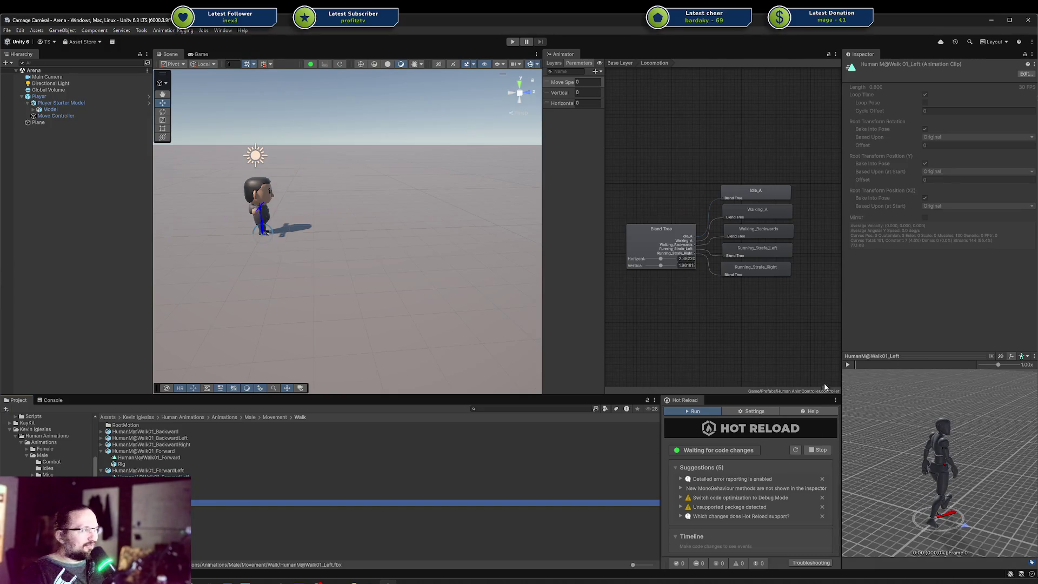
{"action": "left_click", "coordinate": [848, 366]}
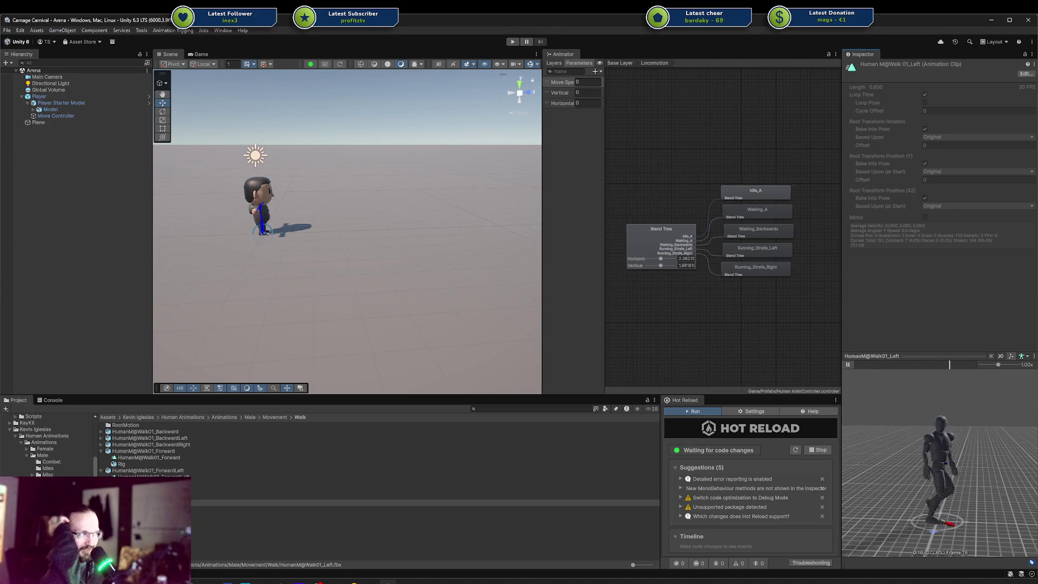
{"action": "left_click", "coordinate": [379, 510]}
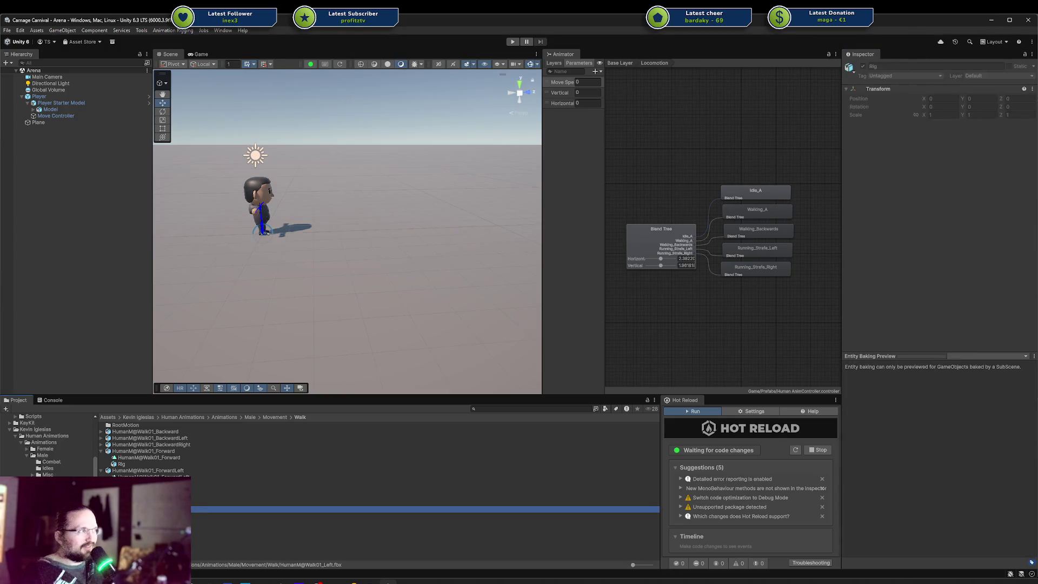
{"action": "mouse_move", "coordinate": [378, 509]}
{"action": "left_mouse_down"}
{"action": "mouse_move", "coordinate": [217, 379]}
{"action": "mouse_move", "coordinate": [95, 304]}
{"action": "mouse_move", "coordinate": [56, 215]}
{"action": "left_mouse_up"}
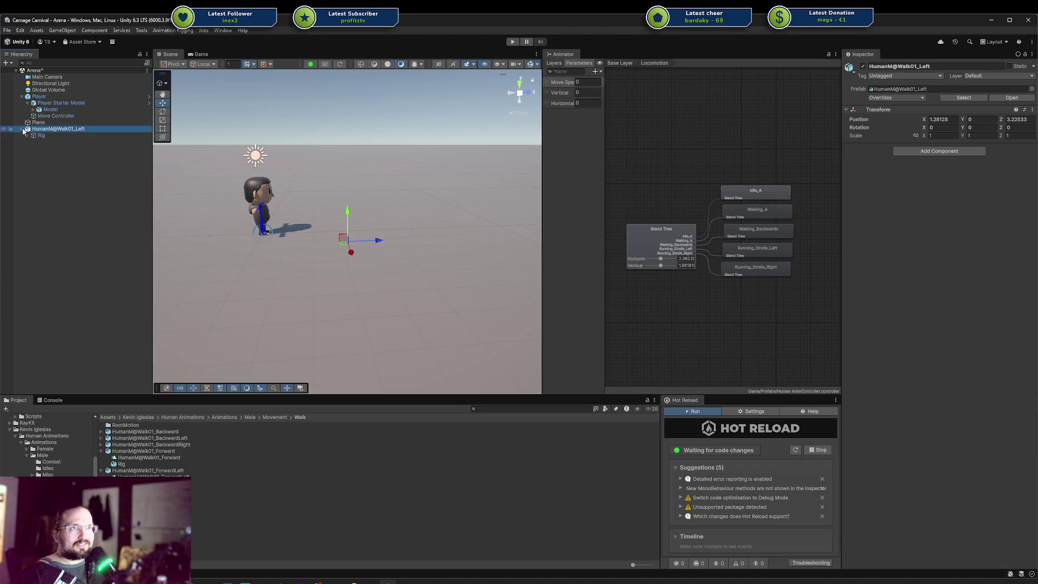
{"action": "left_click", "coordinate": [29, 136]}
{"action": "left_click", "coordinate": [33, 141]}
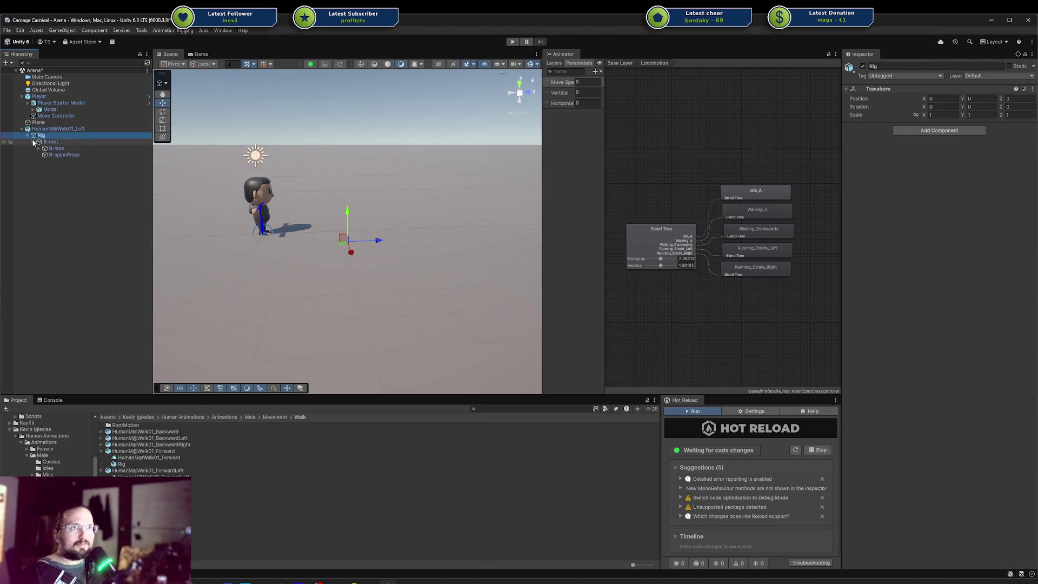
{"action": "left_click", "coordinate": [39, 148]}
{"action": "left_click", "coordinate": [45, 161]}
{"action": "left_click", "coordinate": [44, 174]}
{"action": "left_click", "coordinate": [50, 167]}
{"action": "left_click", "coordinate": [56, 174]}
{"action": "left_click", "coordinate": [79, 181]}
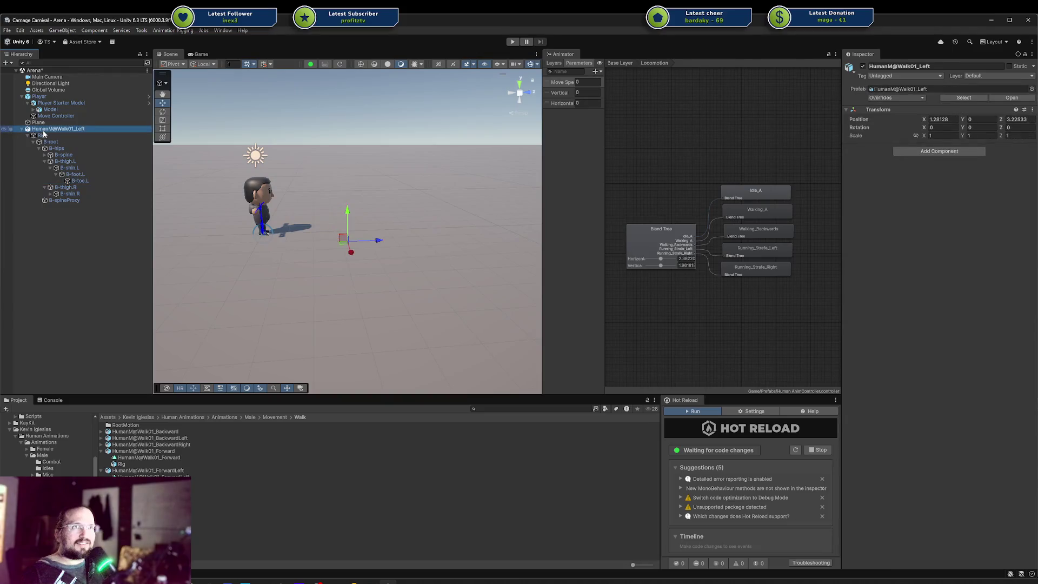
{"action": "key", "text": "ctrl+z"}
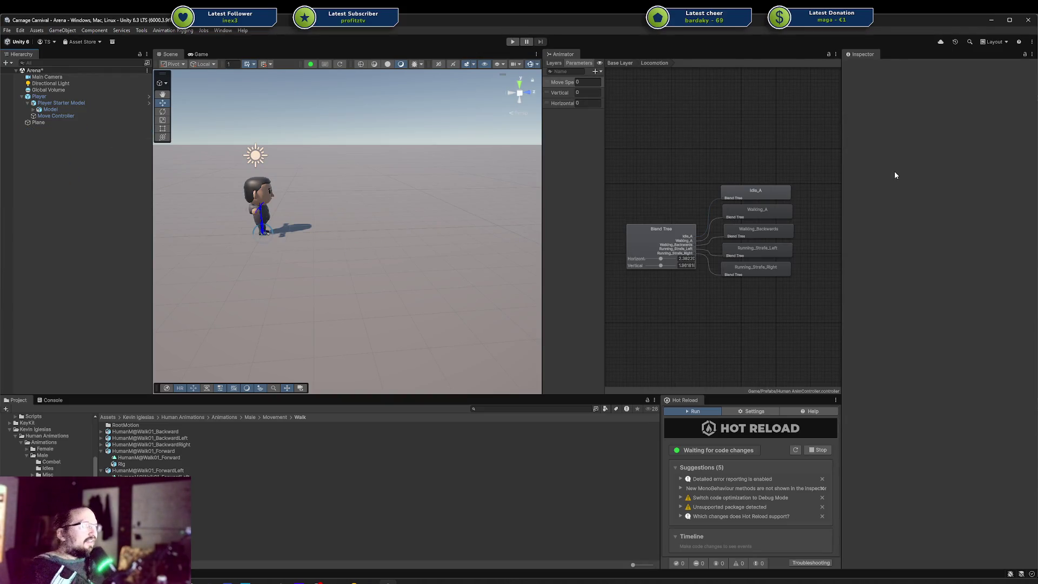
{"action": "left_click", "coordinate": [133, 451]}
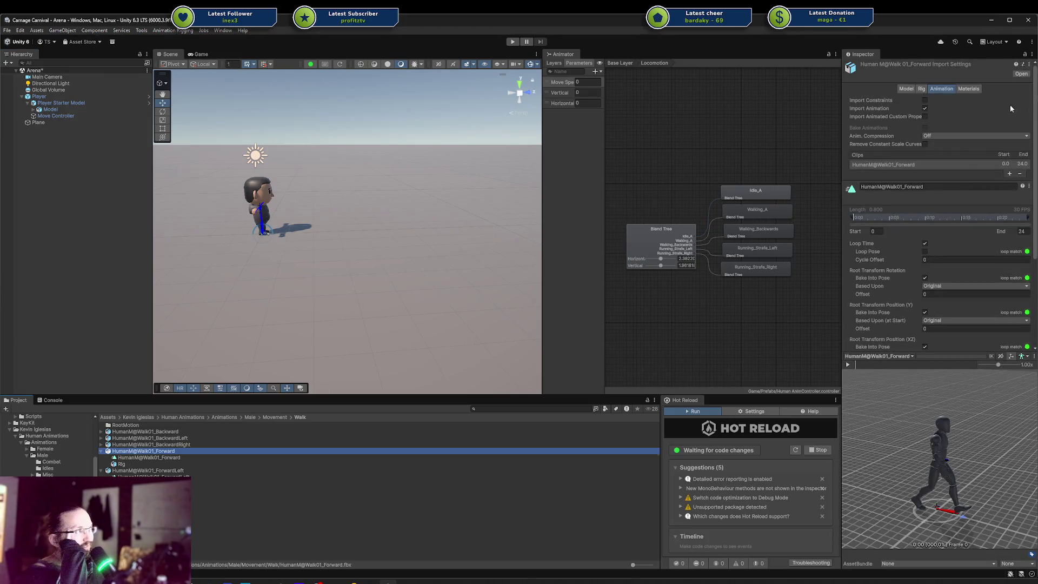
Confirm HumanM@Walk01_Forward's Rig source avatar is HumanM_ModelAvatar, leaving it unchanged.
{"action": "left_click", "coordinate": [923, 90]}
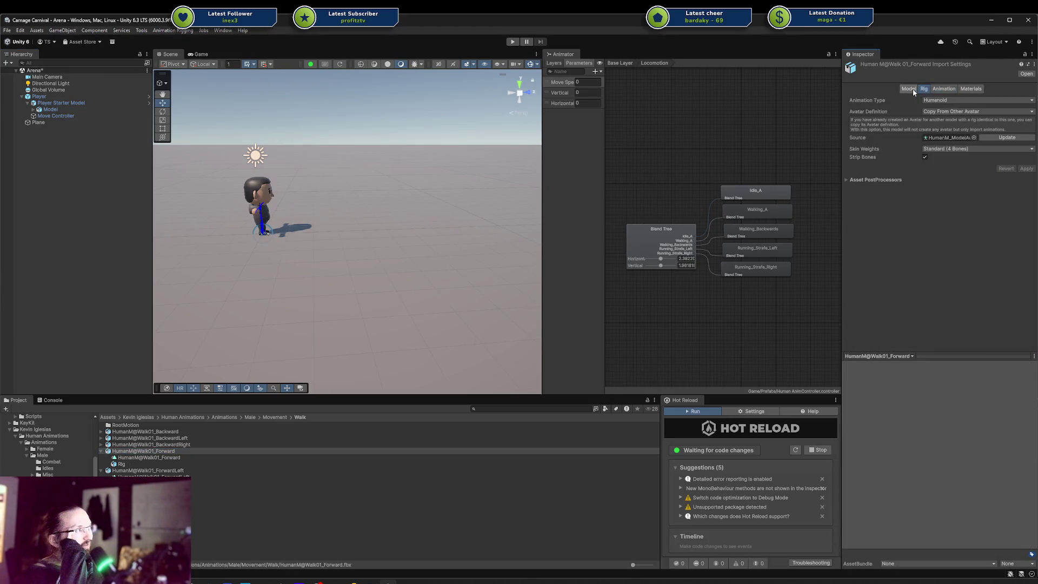
{"action": "left_click", "coordinate": [928, 138]}
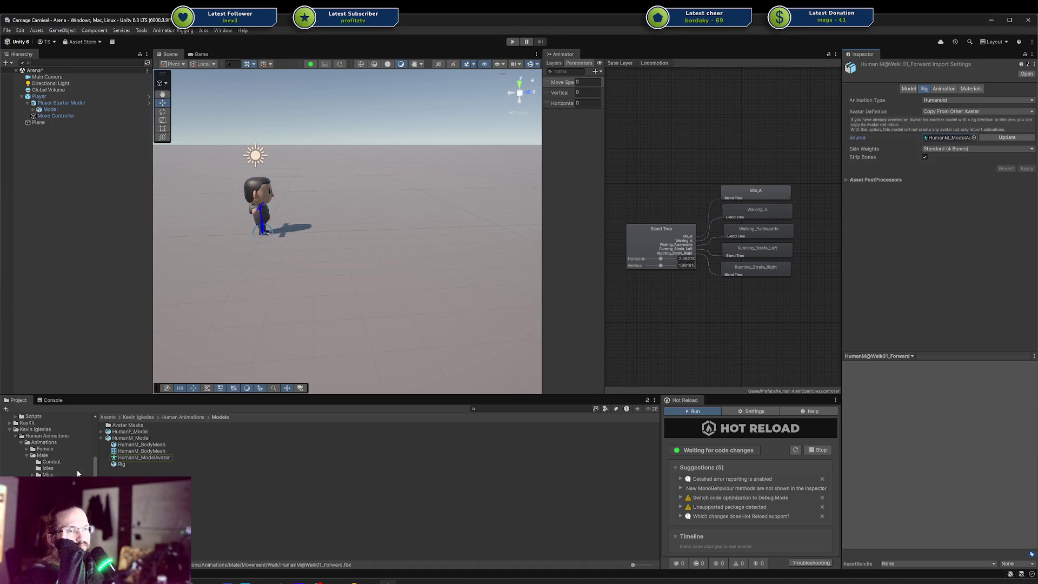
{"action": "scroll", "coordinate": [63, 455], "scroll_direction": "up", "scroll_amount": 3}
{"action": "left_click", "coordinate": [22, 432]}
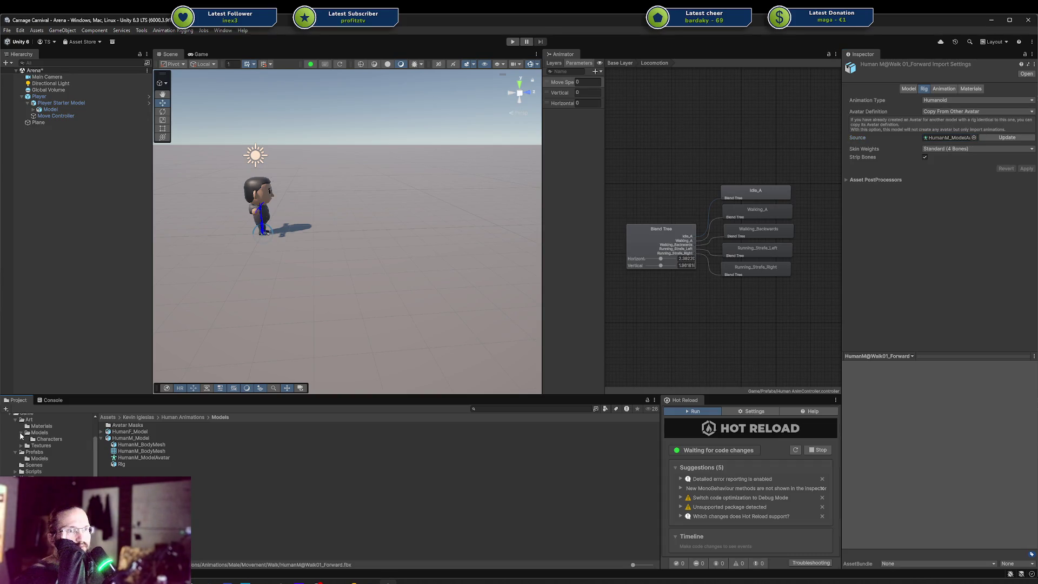
{"action": "left_click", "coordinate": [973, 138]}
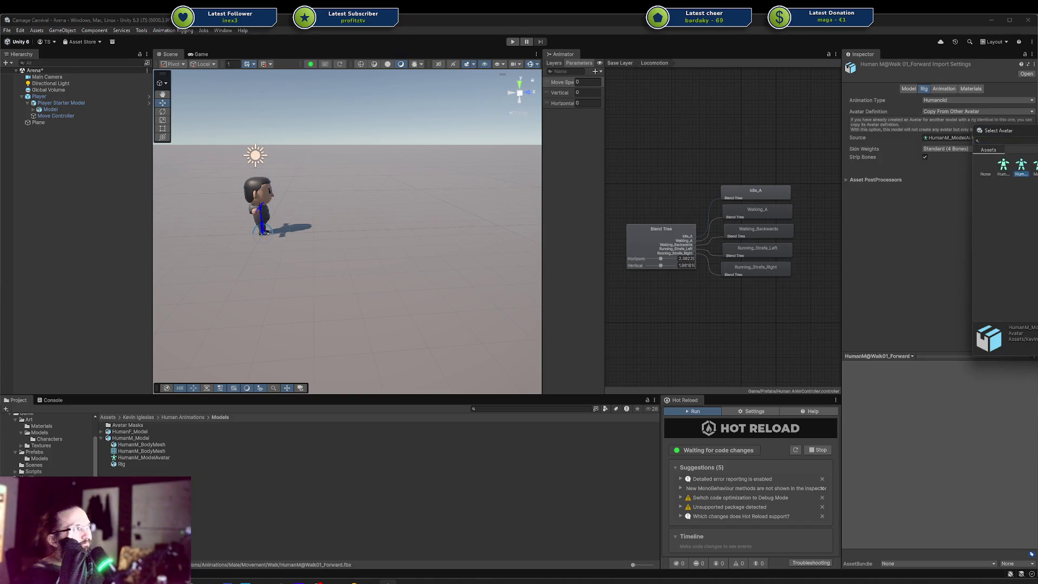
{"action": "key", "text": "Escape"}
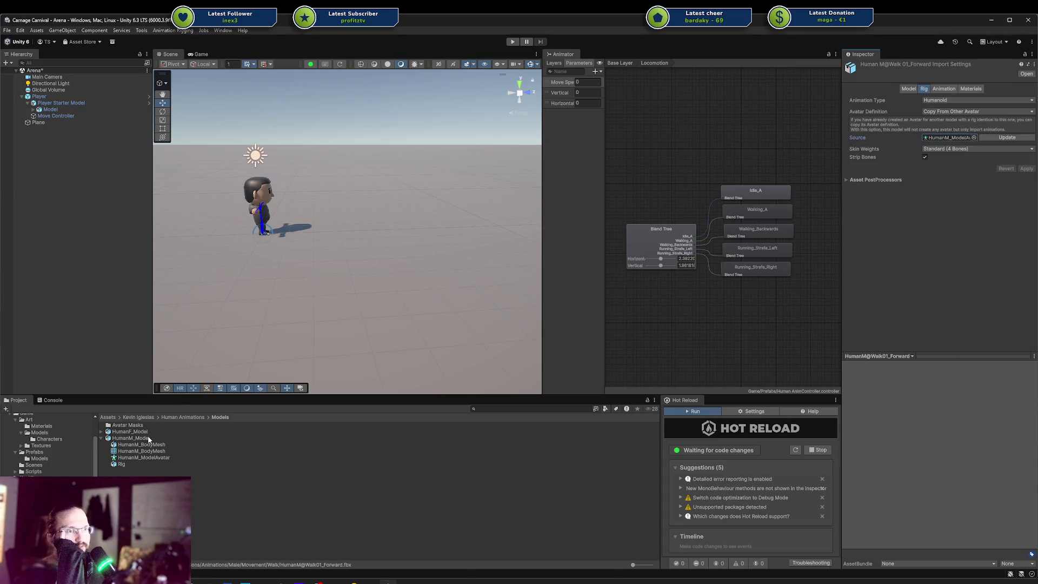
Inspect HumanM_Model's rig settings, then return to Walk and collapse the Walk01_Forward and ForwardLeft entries.
{"action": "left_click", "coordinate": [131, 438]}
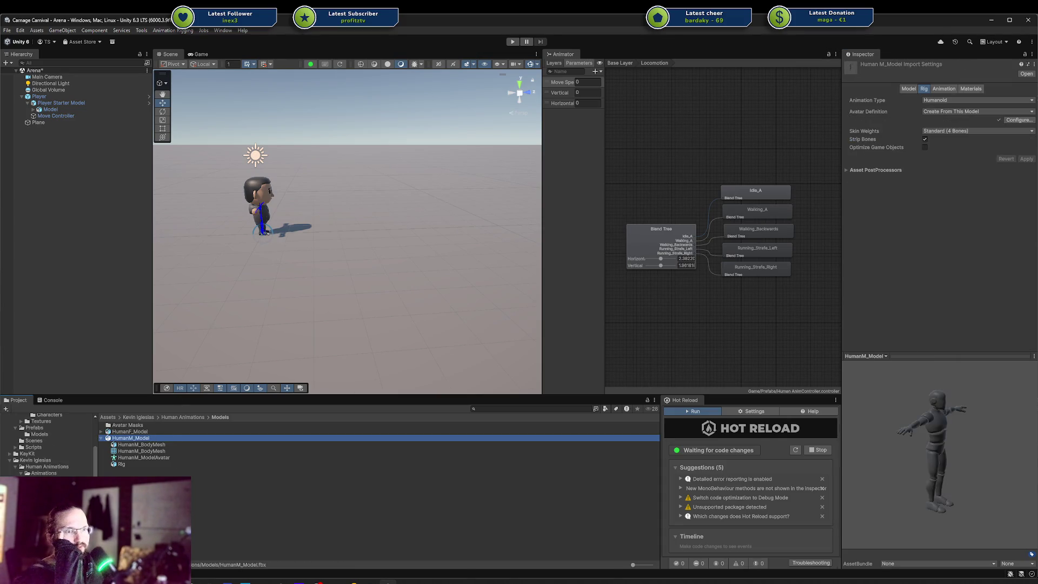
{"action": "left_click", "coordinate": [61, 477]}
{"action": "right_click", "coordinate": [62, 477]}
{"action": "key", "text": "Escape"}
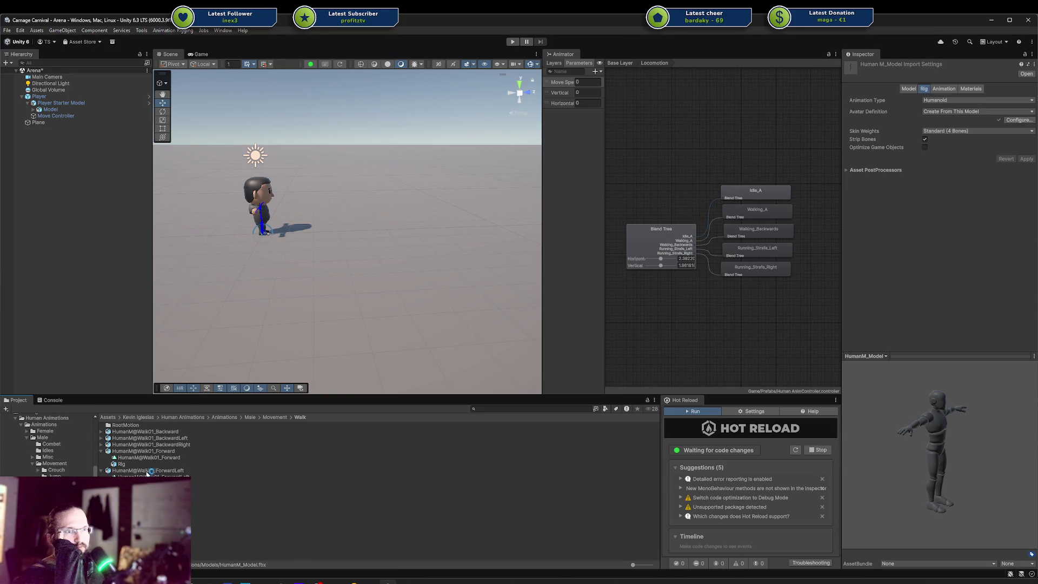
{"action": "left_click", "coordinate": [102, 451]}
{"action": "left_click", "coordinate": [101, 458]}
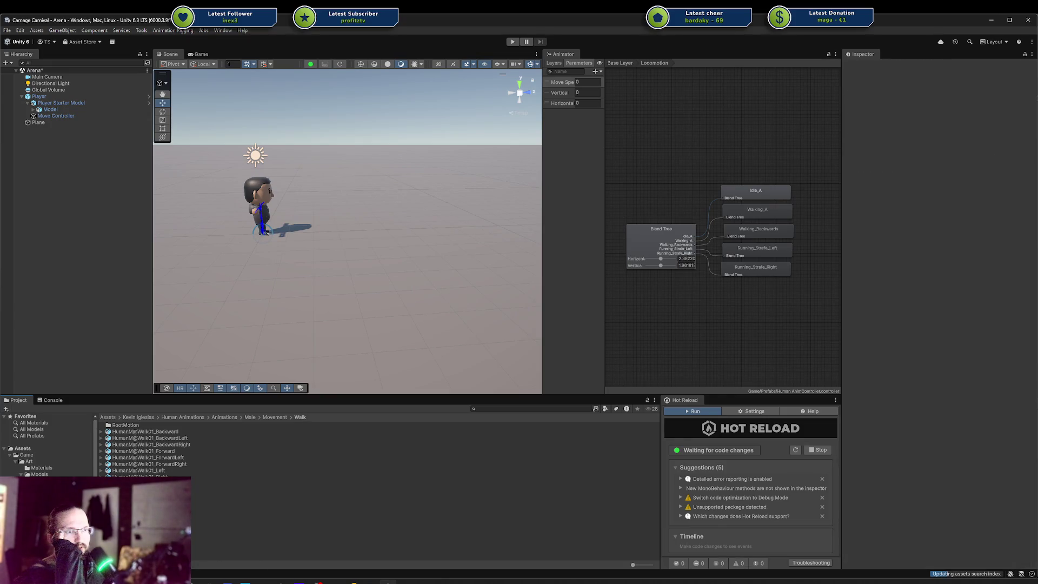
Paste a copy of HumanM@Walk01_Forward into the Game/Prefabs/Models folder.
{"action": "left_click", "coordinate": [174, 451]}
{"action": "left_click", "coordinate": [43, 480]}
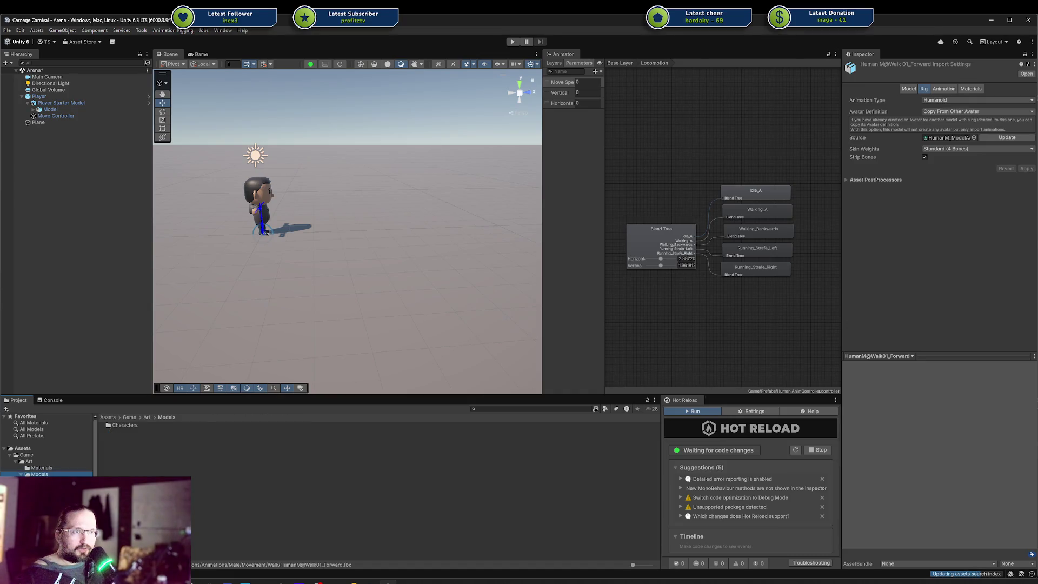
{"action": "left_click", "coordinate": [135, 466]}
{"action": "scroll", "coordinate": [45, 449], "scroll_direction": "down", "scroll_amount": 2}
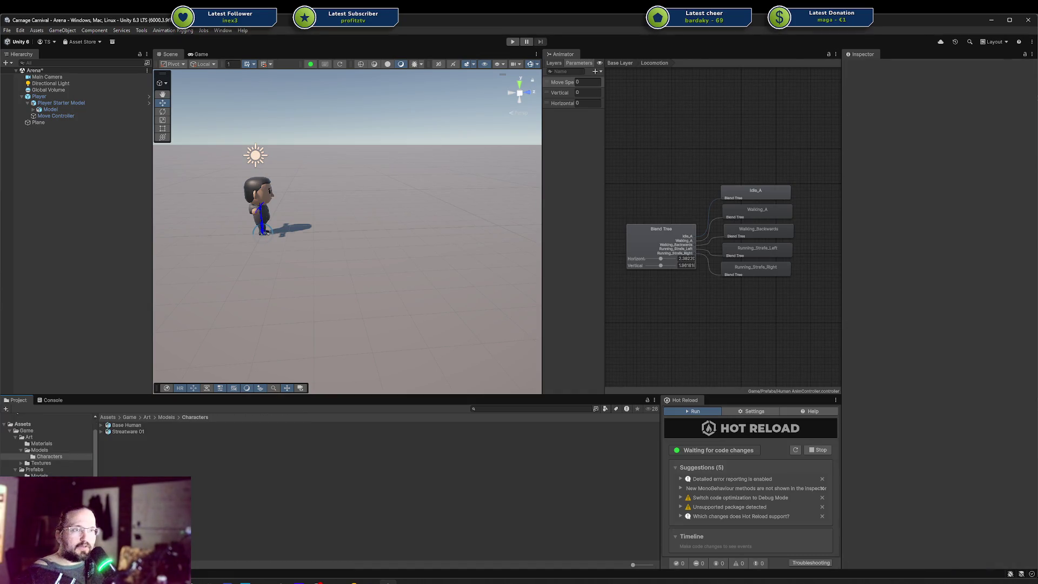
{"action": "left_click", "coordinate": [36, 476]}
{"action": "key", "text": "ctrl+v"}
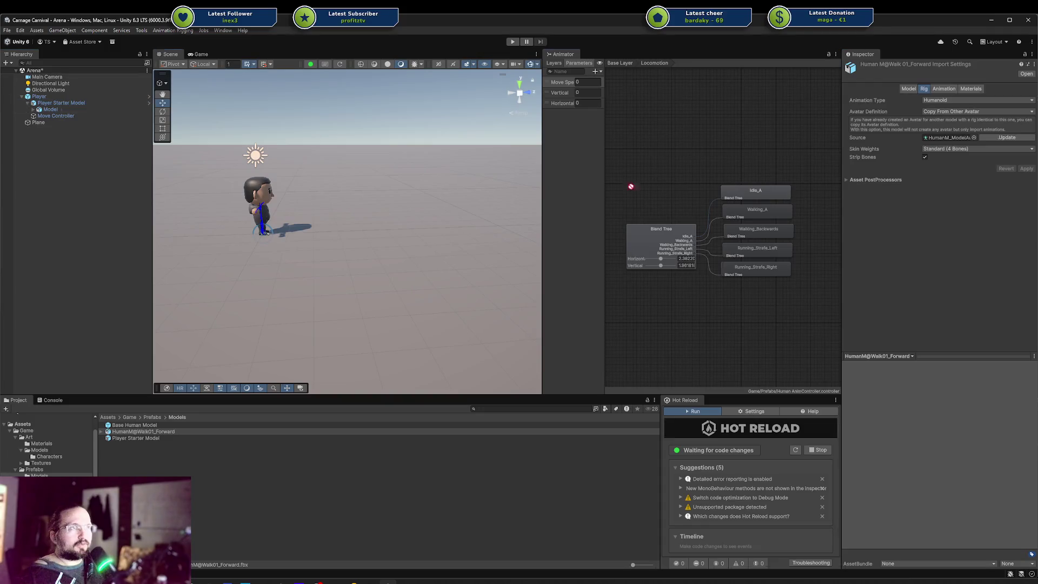
Expand the pasted HumanM@Walk01_Forward and bring up its Rig source avatar list.
{"action": "left_click", "coordinate": [101, 432]}
{"action": "left_click", "coordinate": [133, 439]}
{"action": "left_click", "coordinate": [123, 432]}
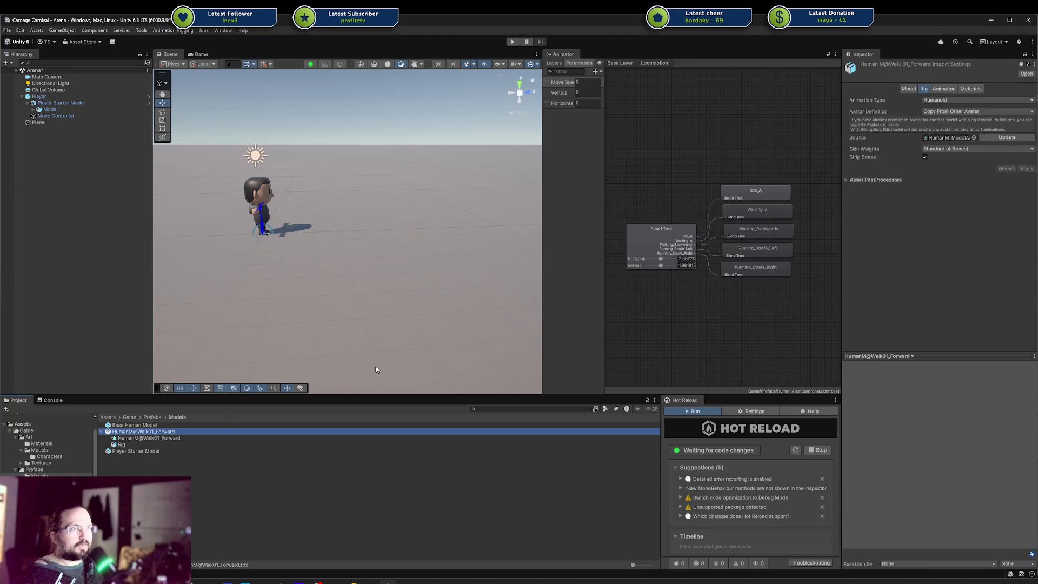
{"action": "left_click", "coordinate": [974, 138]}
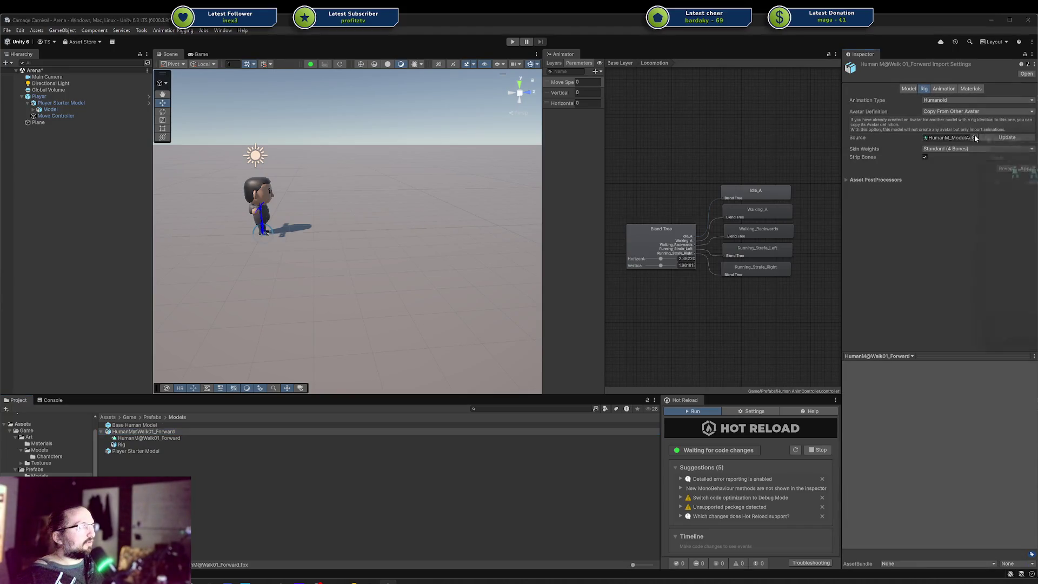
Set the clip's rig source avatar to Mannequin_MediumAvatar and apply.
{"action": "left_click_drag", "start_coordinate": [1000, 176], "coordinate": [807, 178]}
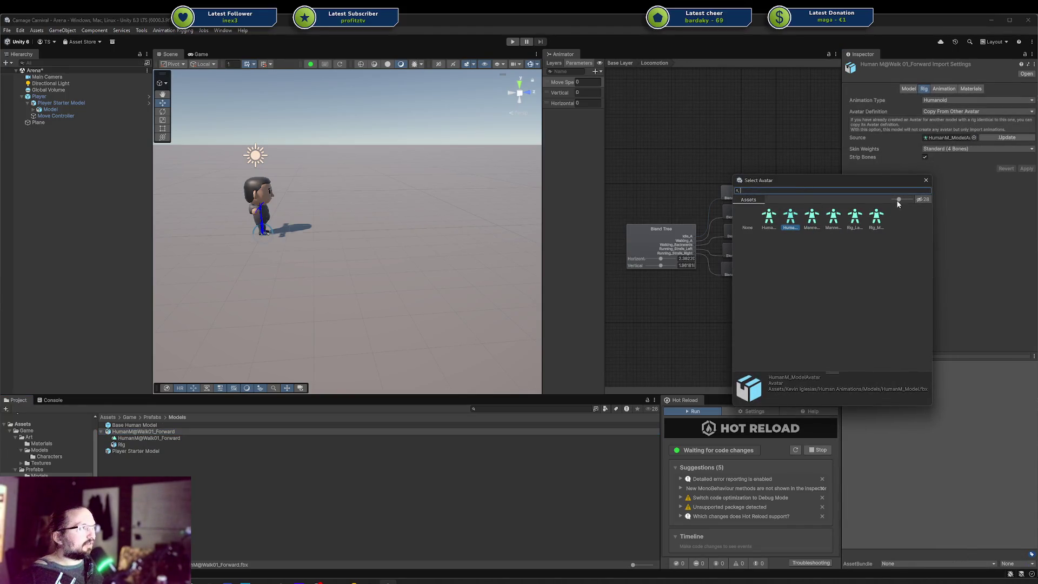
{"action": "left_click_drag", "start_coordinate": [897, 200], "coordinate": [838, 213]}
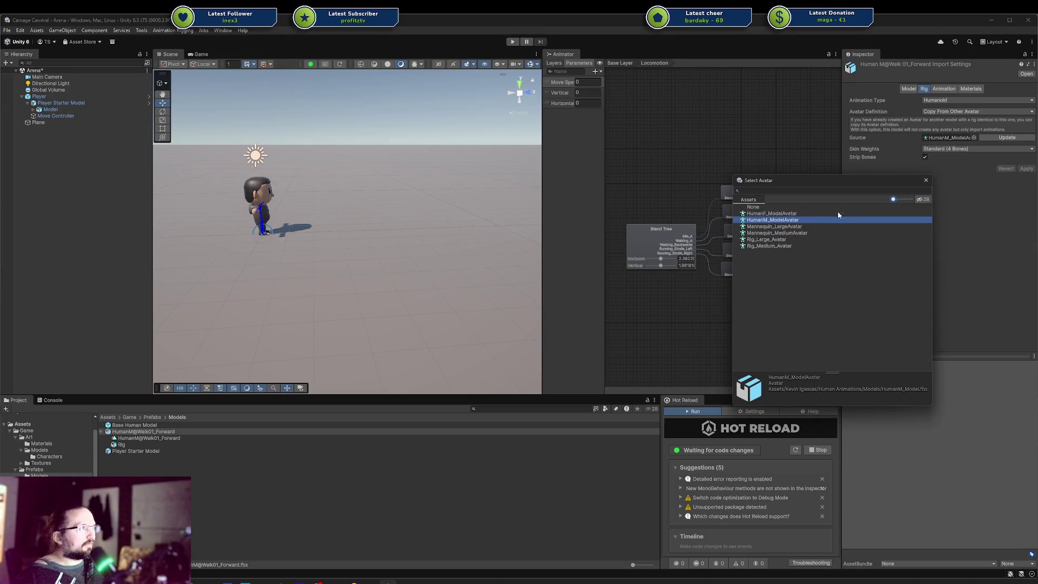
{"action": "double_click", "coordinate": [799, 233]}
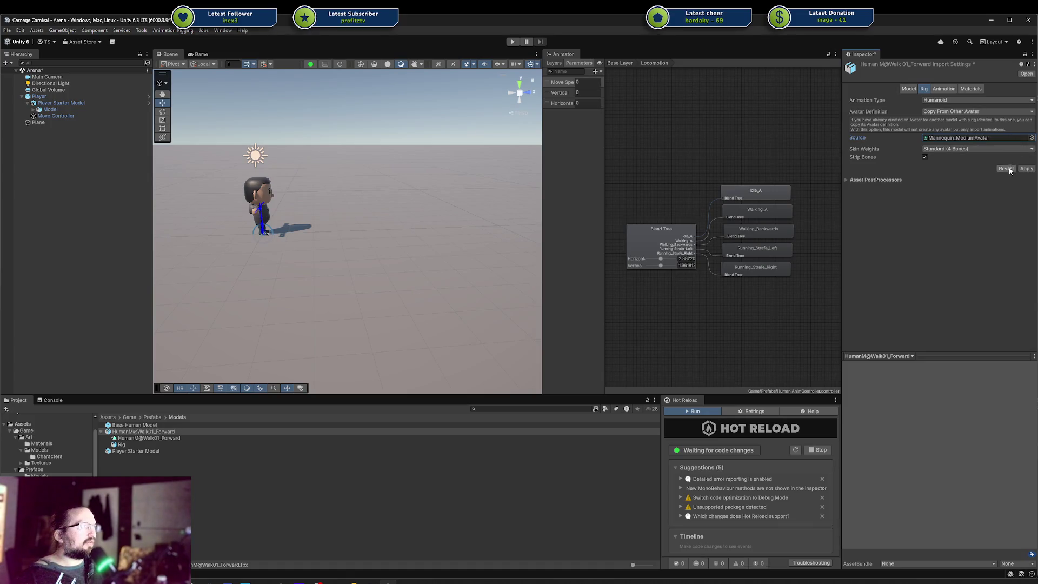
{"action": "left_click", "coordinate": [1026, 169]}
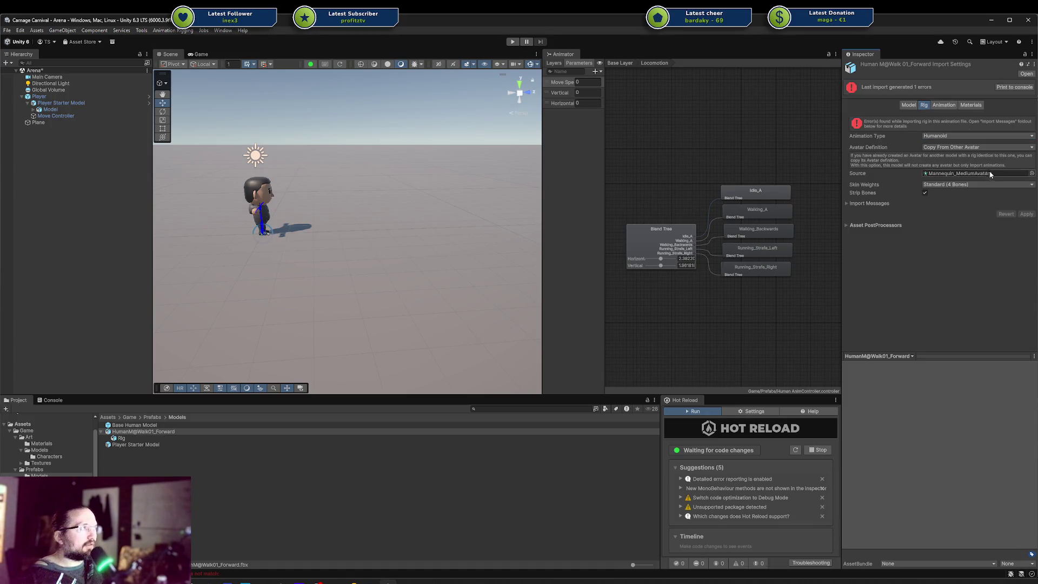
Choose HumanM_ModelAvatar as the avatar source, then discard the unsaved change and reselect the clip.
{"action": "left_click", "coordinate": [997, 150]}
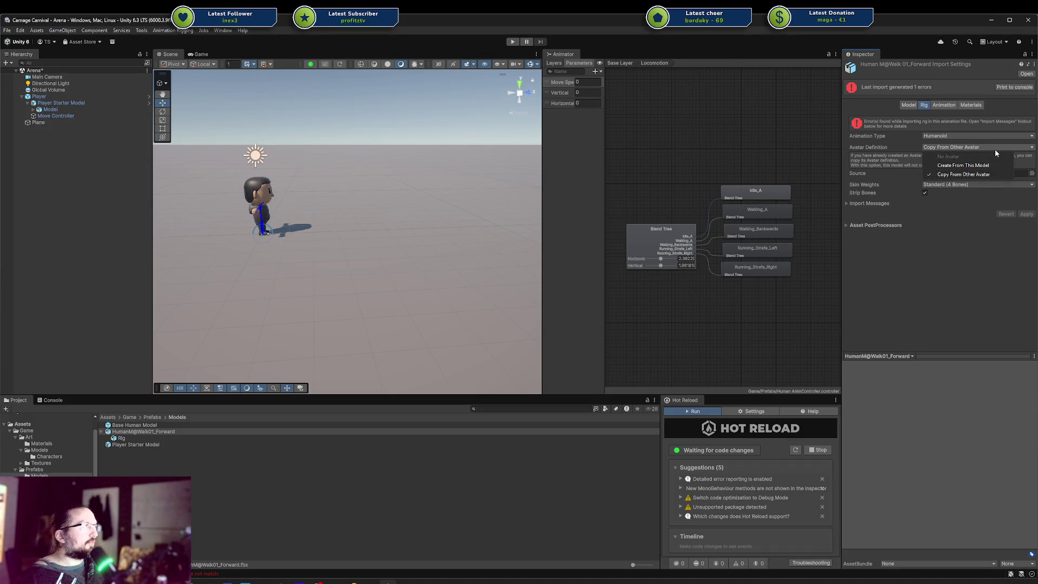
{"action": "left_click", "coordinate": [904, 224]}
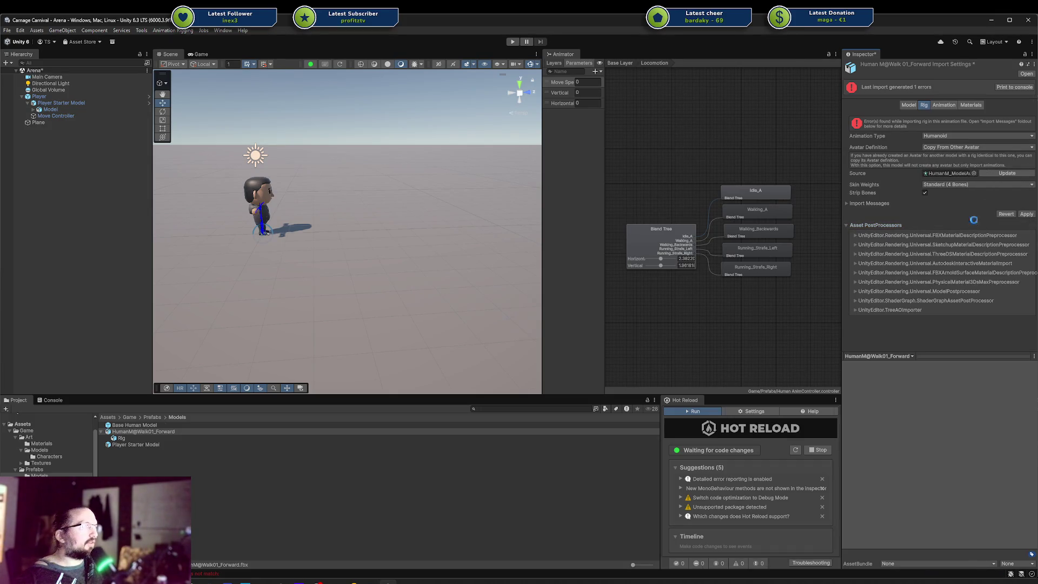
{"action": "left_click", "coordinate": [538, 316]}
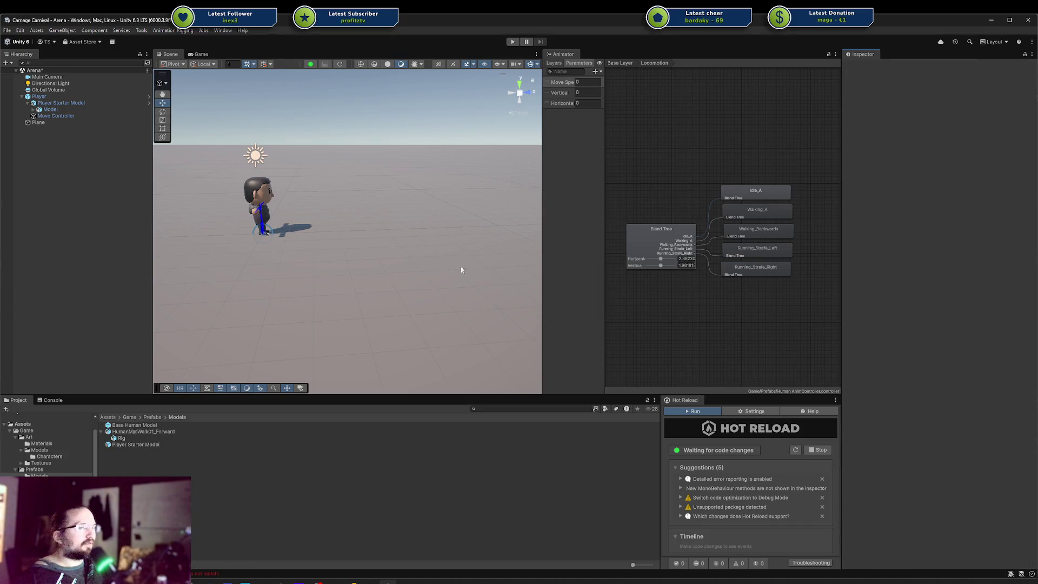
{"action": "left_click", "coordinate": [162, 432]}
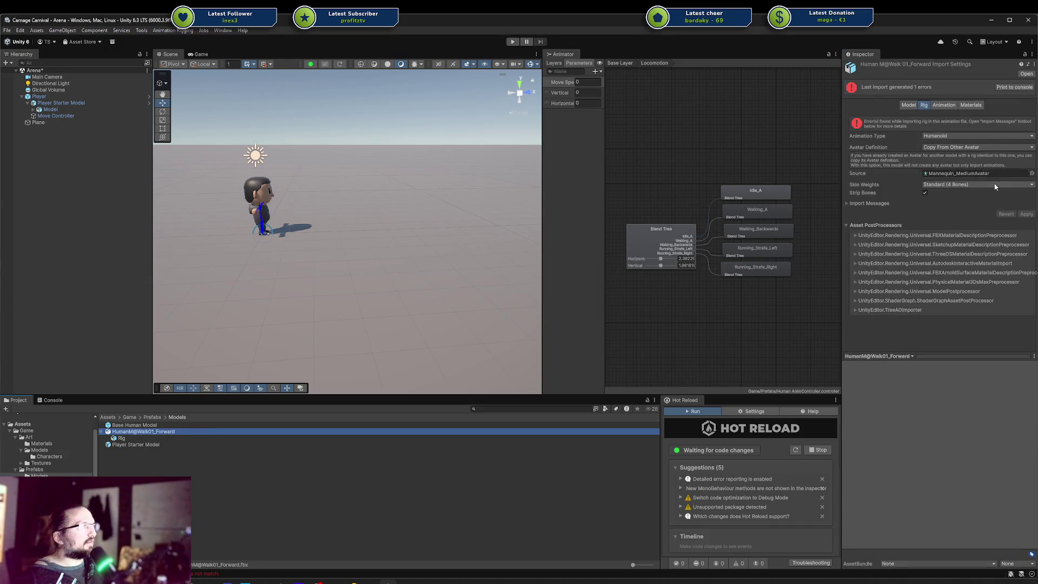
{"action": "left_click", "coordinate": [640, 306]}
{"action": "left_click", "coordinate": [196, 431]}
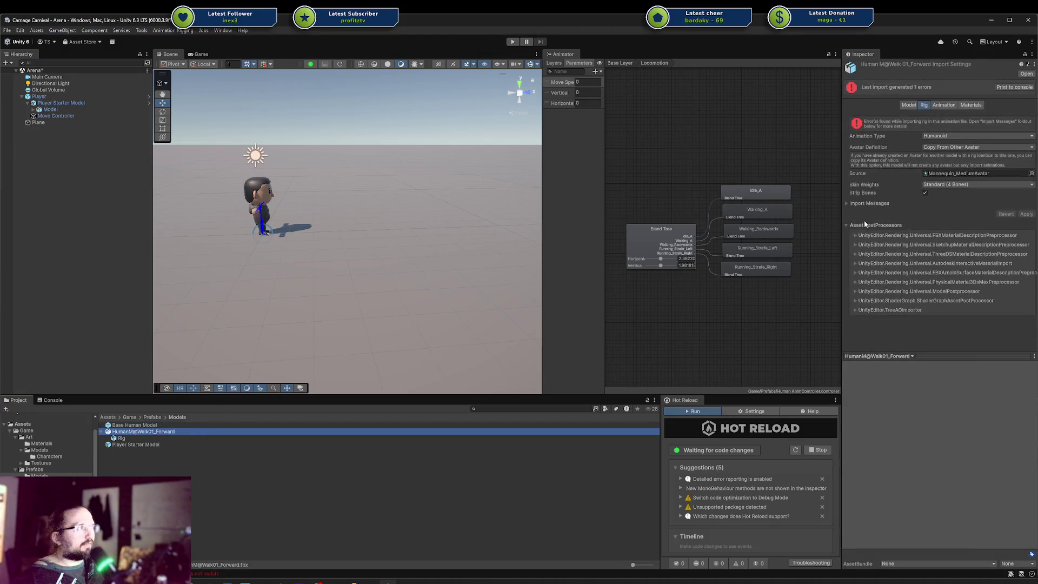
Apply HumanM_ModelAvatar, then HumanF_ModelAvatar as the rig source, and open the male Walk folder.
{"action": "left_click", "coordinate": [1031, 174]}
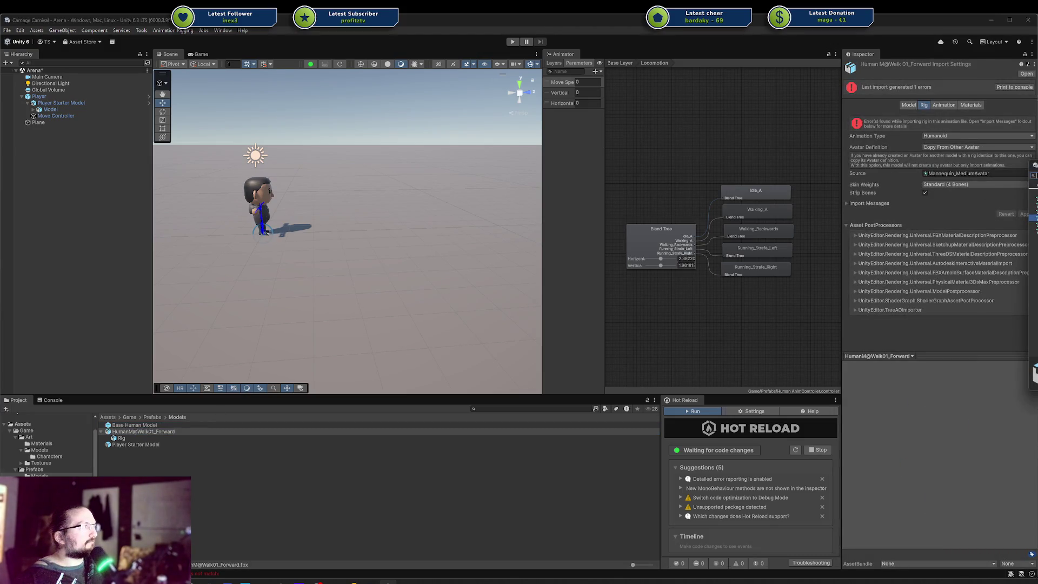
{"action": "key", "text": "Return"}
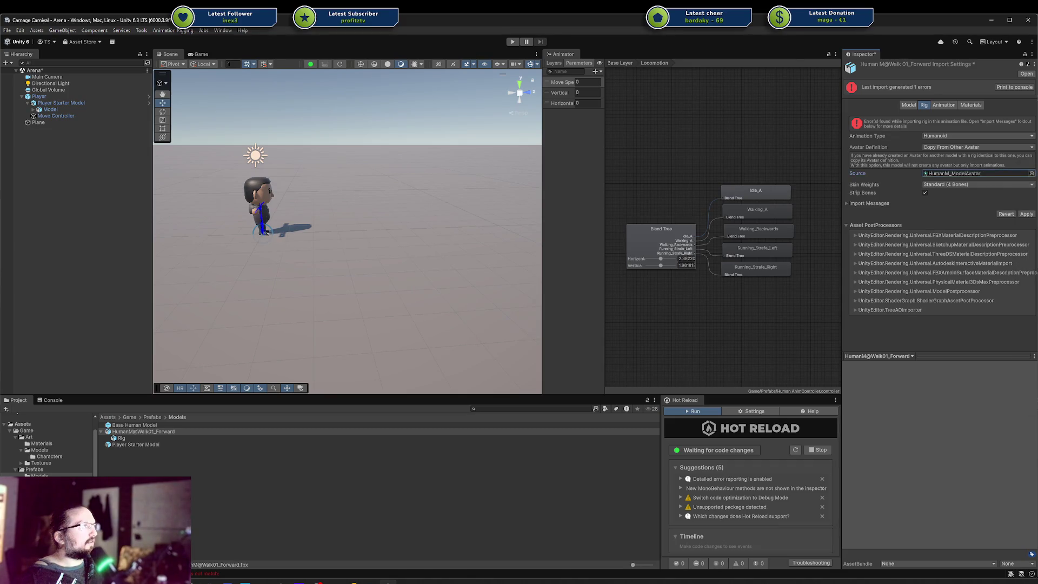
{"action": "left_click", "coordinate": [1026, 214]}
{"action": "left_click", "coordinate": [1032, 137]}
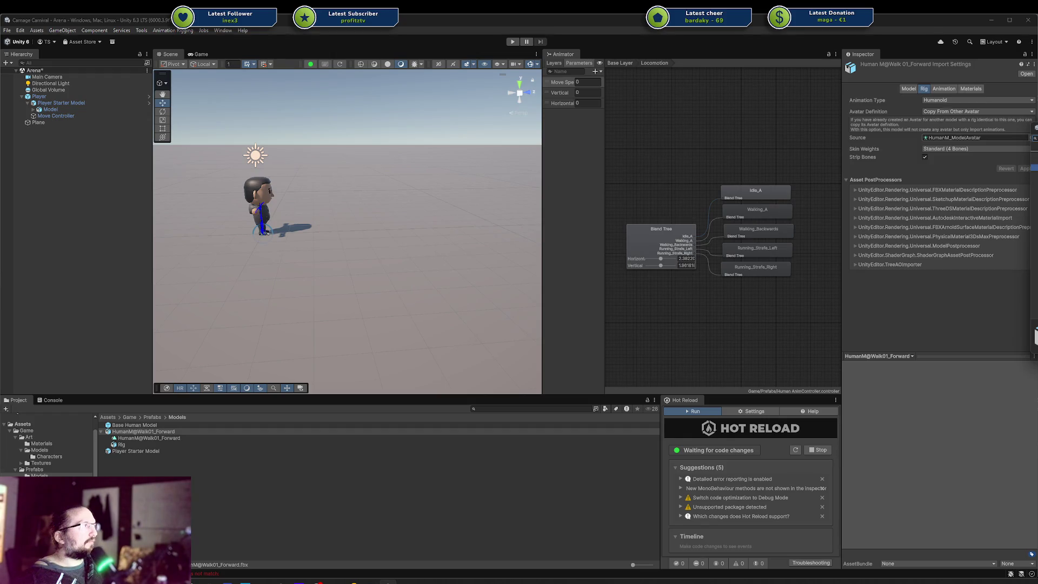
{"action": "key", "text": "Return"}
{"action": "left_click", "coordinate": [1025, 168]}
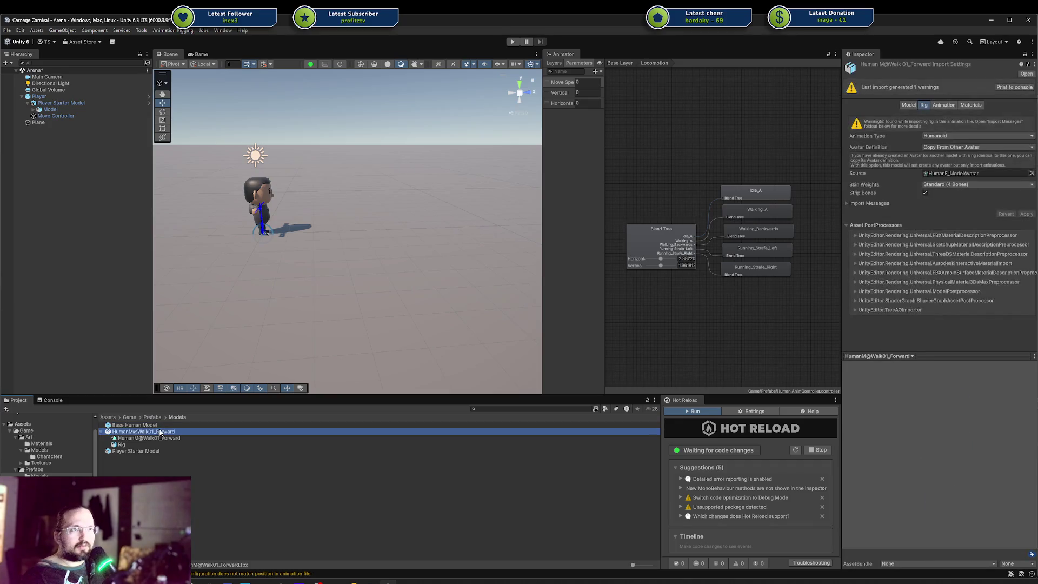
{"action": "scroll", "coordinate": [47, 444], "scroll_direction": "down", "scroll_amount": 4}
{"action": "left_click", "coordinate": [54, 492]}
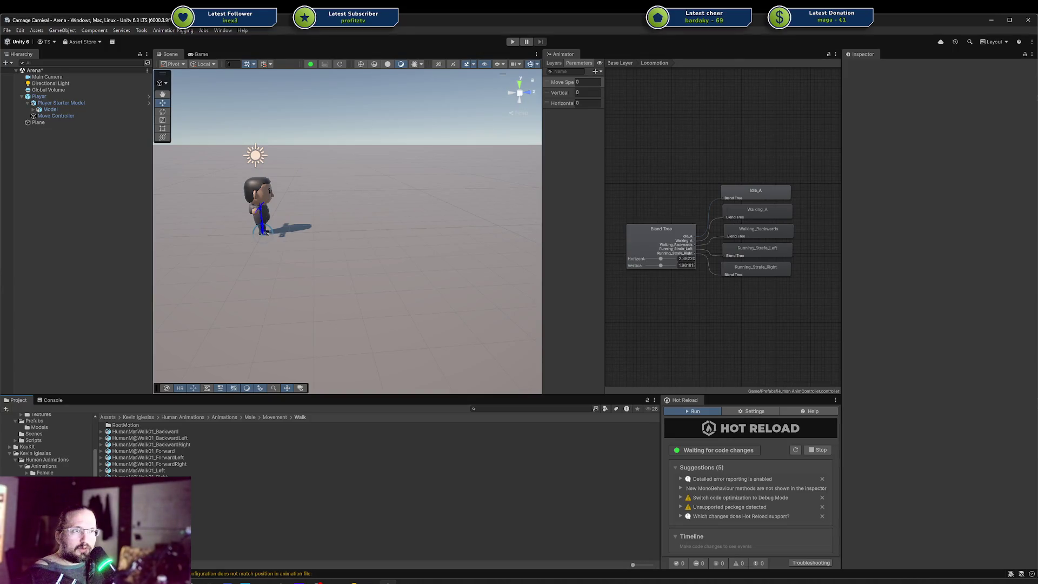
Update the Prefabs copy of HumanM@Walk01_Forward's avatar source to HumanM_ModelAvatar.
{"action": "left_click", "coordinate": [184, 450]}
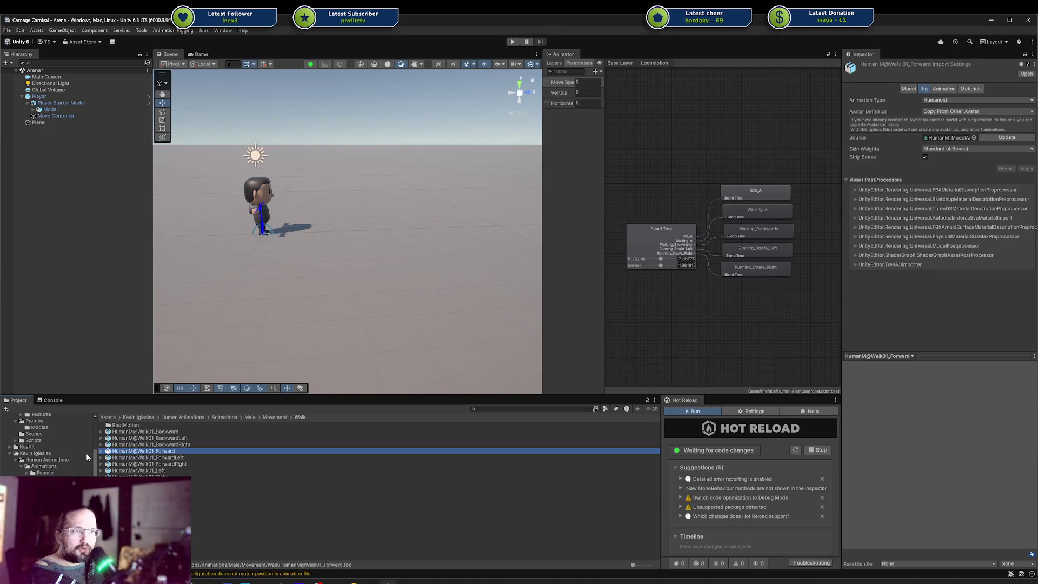
{"action": "scroll", "coordinate": [45, 454], "scroll_direction": "up", "scroll_amount": 2}
{"action": "left_click", "coordinate": [70, 446]}
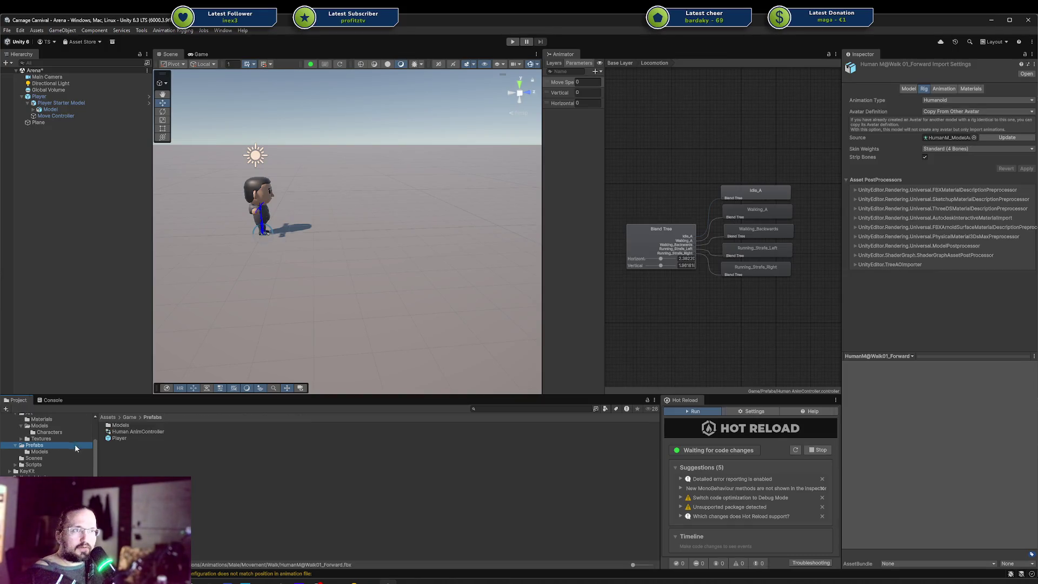
{"action": "left_click", "coordinate": [130, 439]}
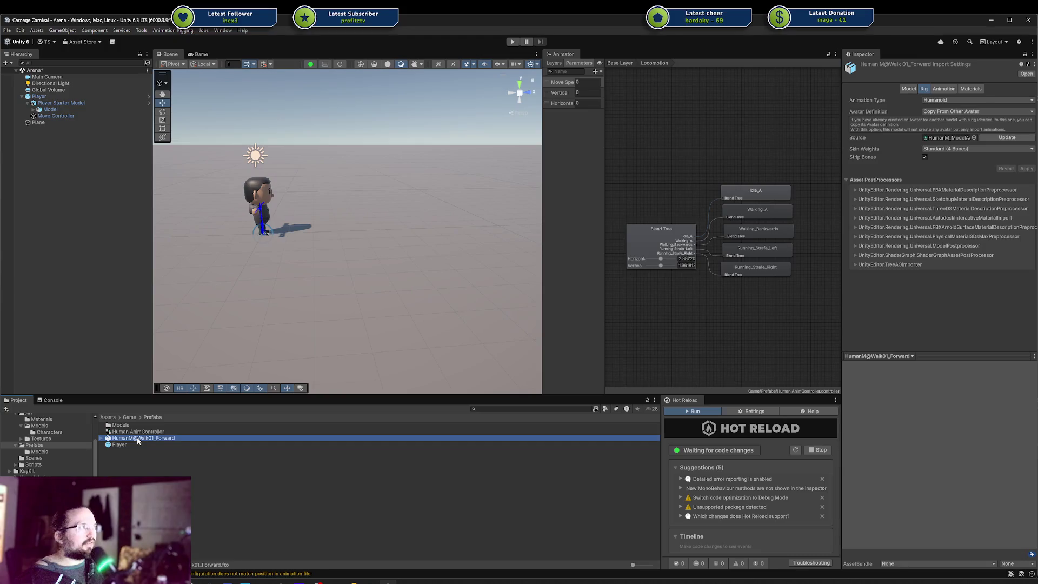
{"action": "left_click", "coordinate": [997, 142]}
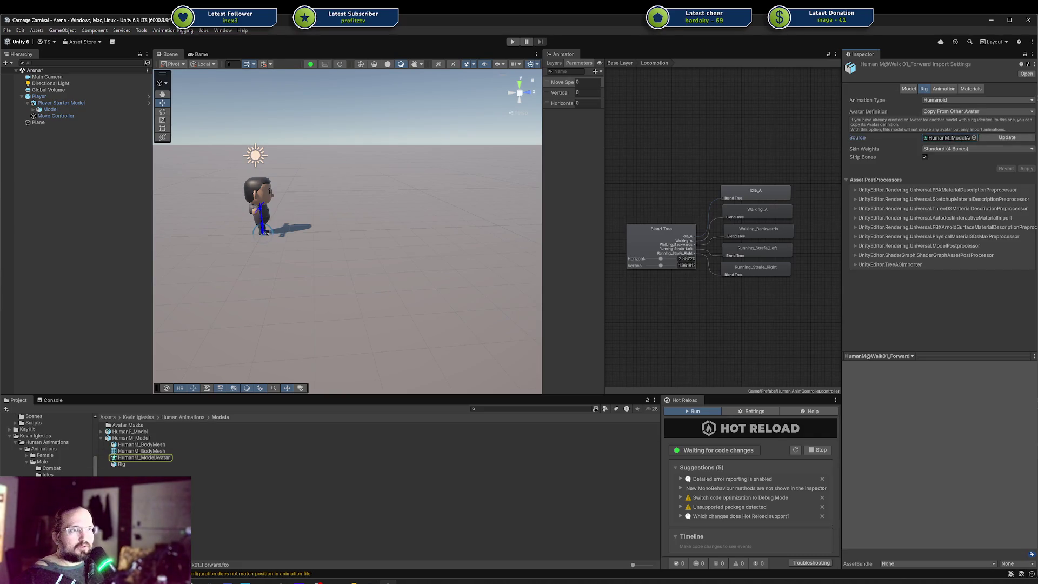
Move the HumanM@Walk01_Forward clip from Prefabs into Art/Models/Characters.
{"action": "scroll", "coordinate": [44, 444], "scroll_direction": "up", "scroll_amount": 5}
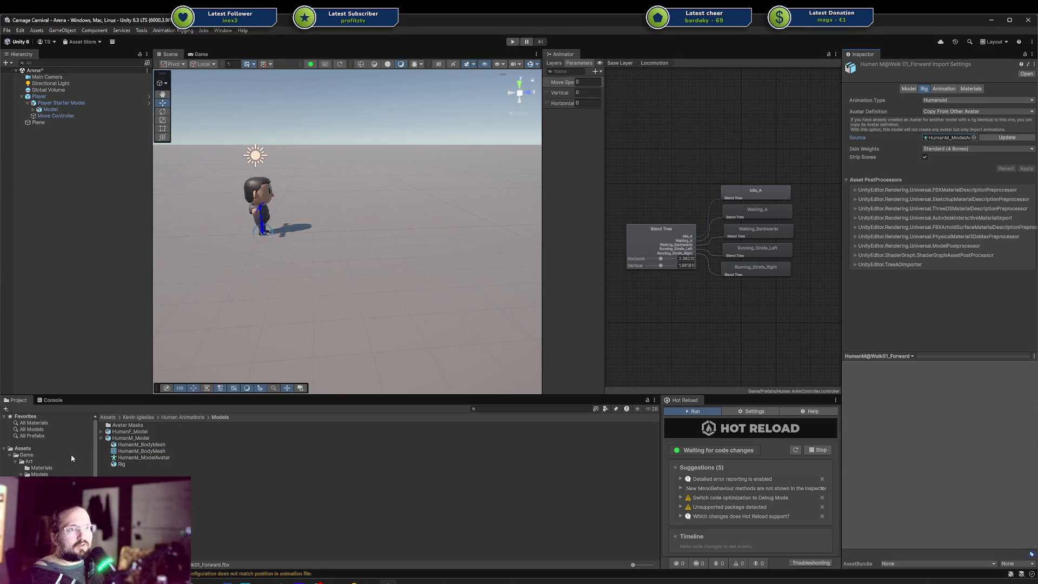
{"action": "left_click", "coordinate": [51, 481]}
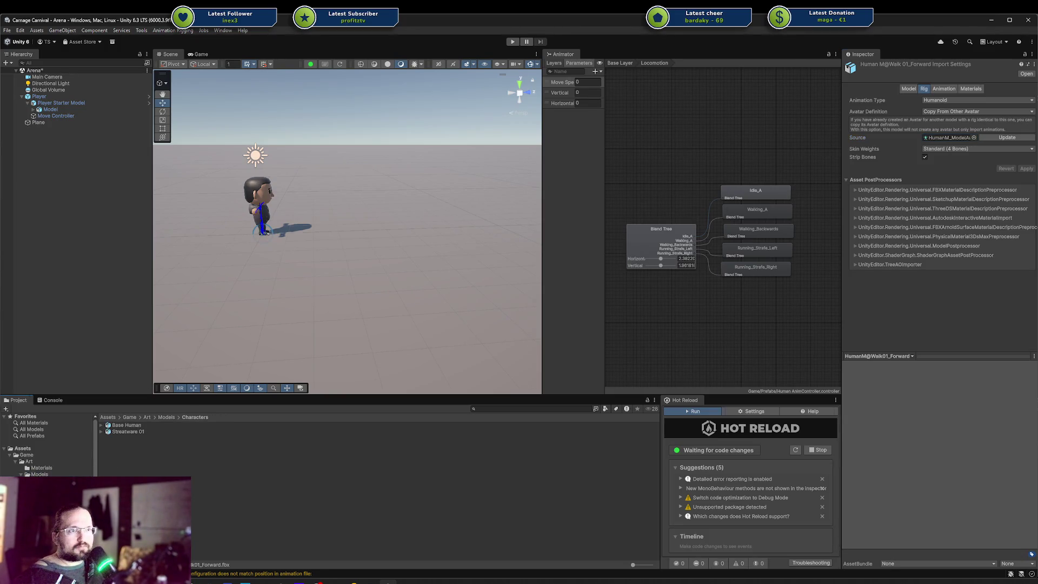
{"action": "left_click", "coordinate": [32, 514]}
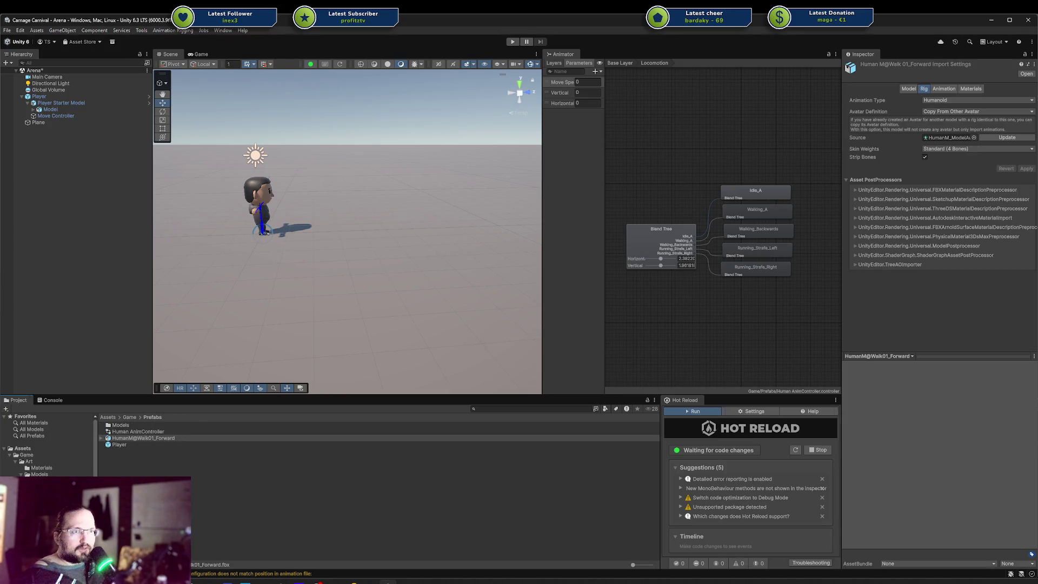
{"action": "left_click", "coordinate": [129, 439]}
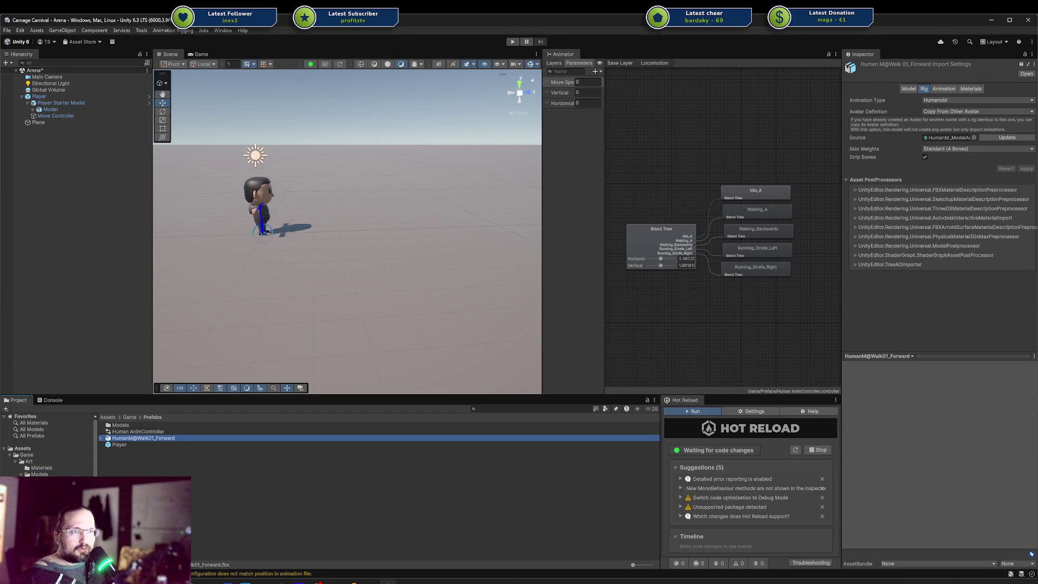
{"action": "left_click", "coordinate": [48, 481]}
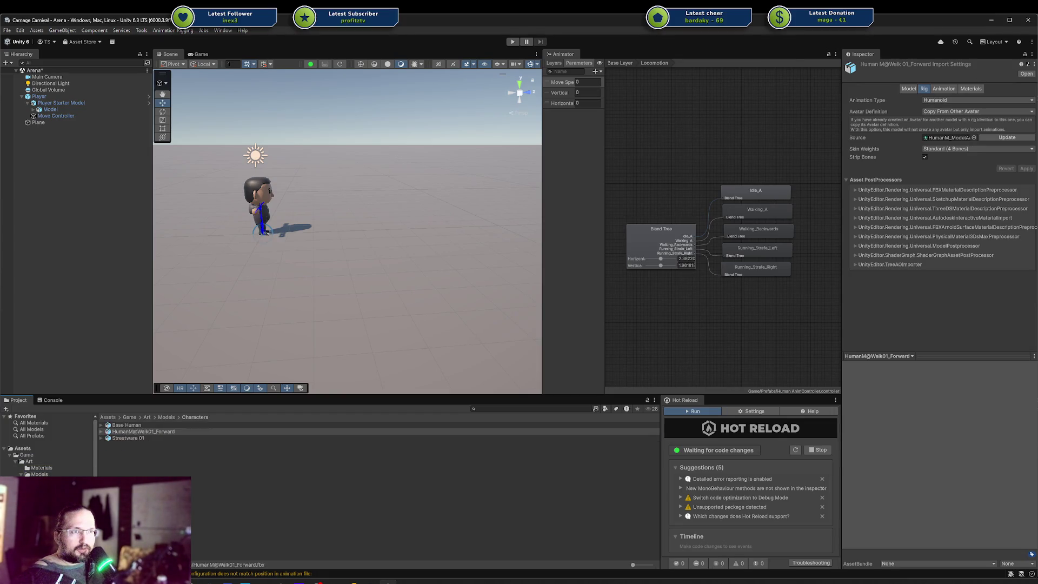
Expand Streatware 01 and view its Rig import settings beside the walk clip's.
{"action": "left_click", "coordinate": [101, 439]}
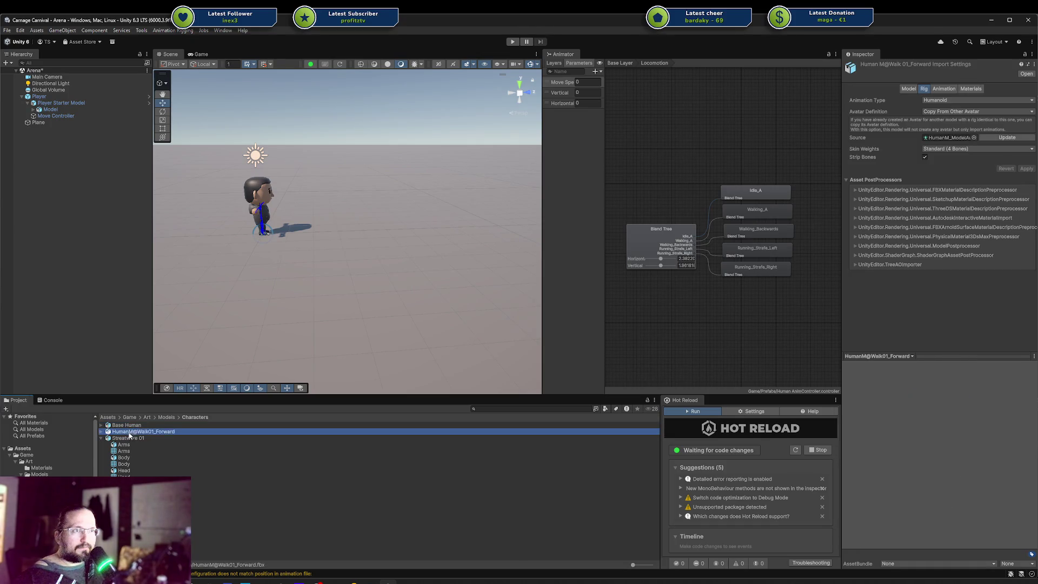
{"action": "left_click", "coordinate": [128, 439]}
{"action": "left_click", "coordinate": [131, 432]}
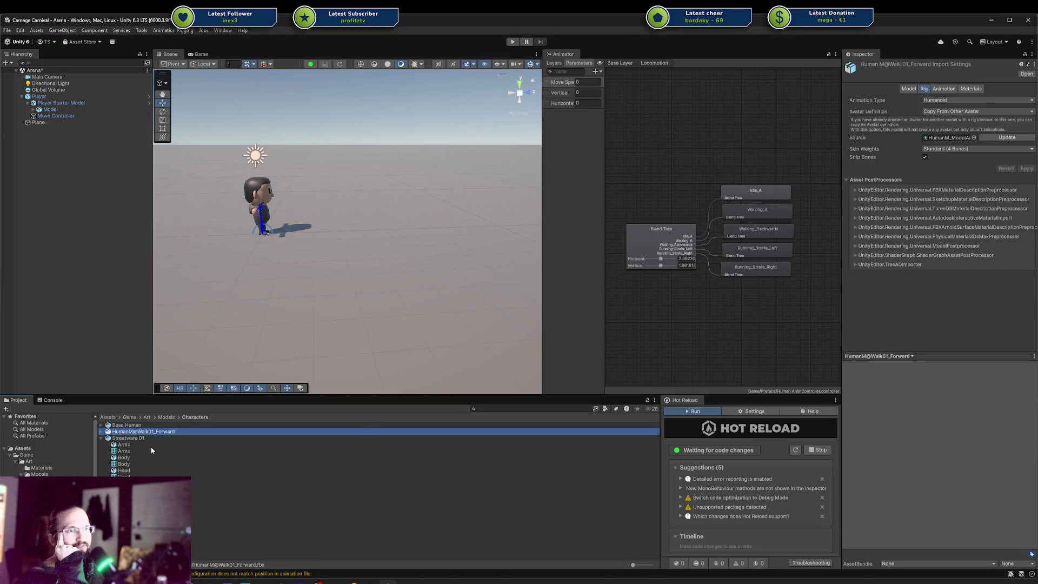
{"action": "left_click_drag", "start_coordinate": [136, 439], "coordinate": [135, 433]}
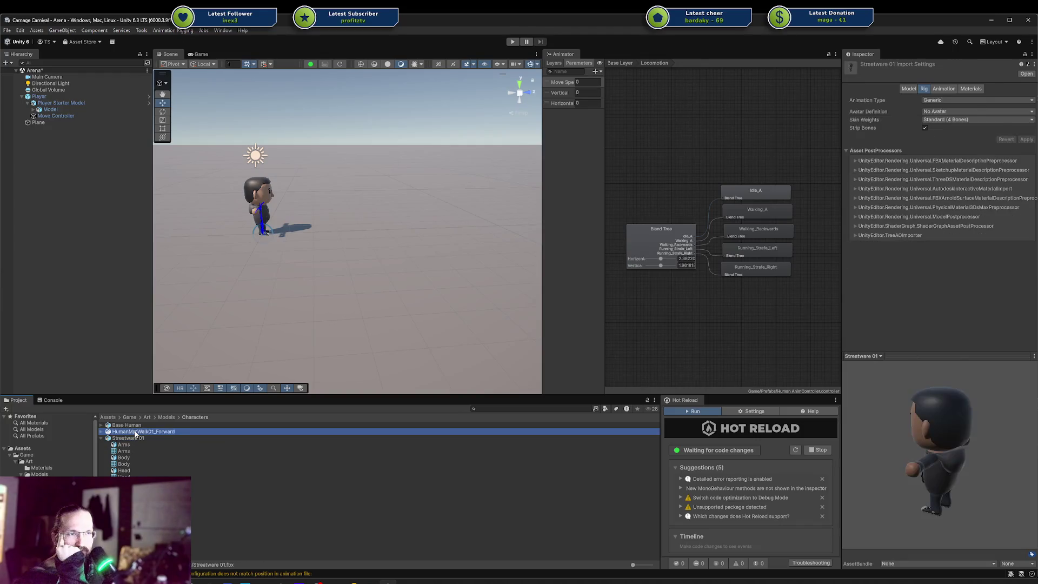
{"action": "key", "text": "alt+Tab"}
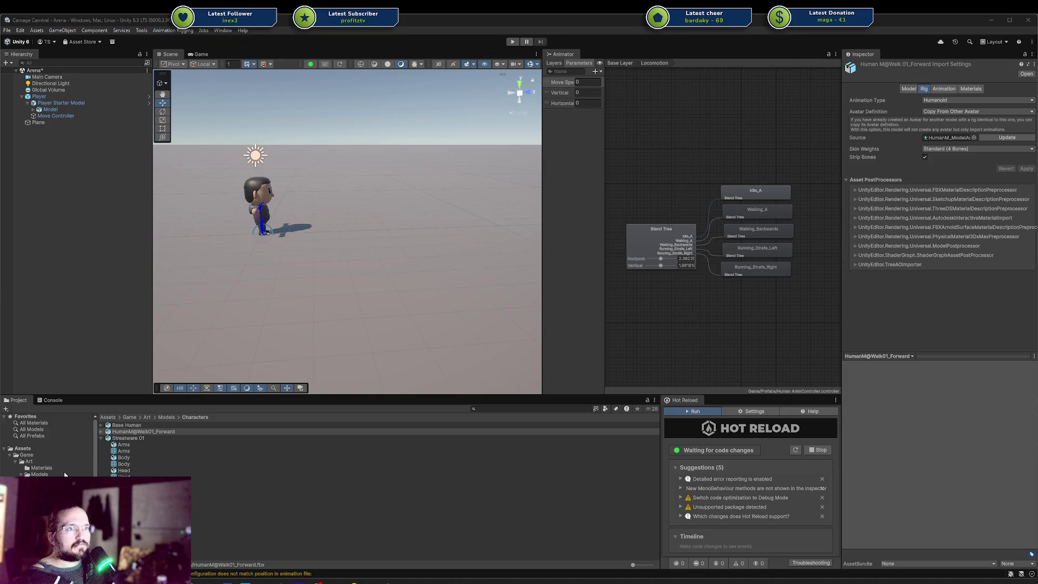
{"action": "left_click", "coordinate": [162, 432]}
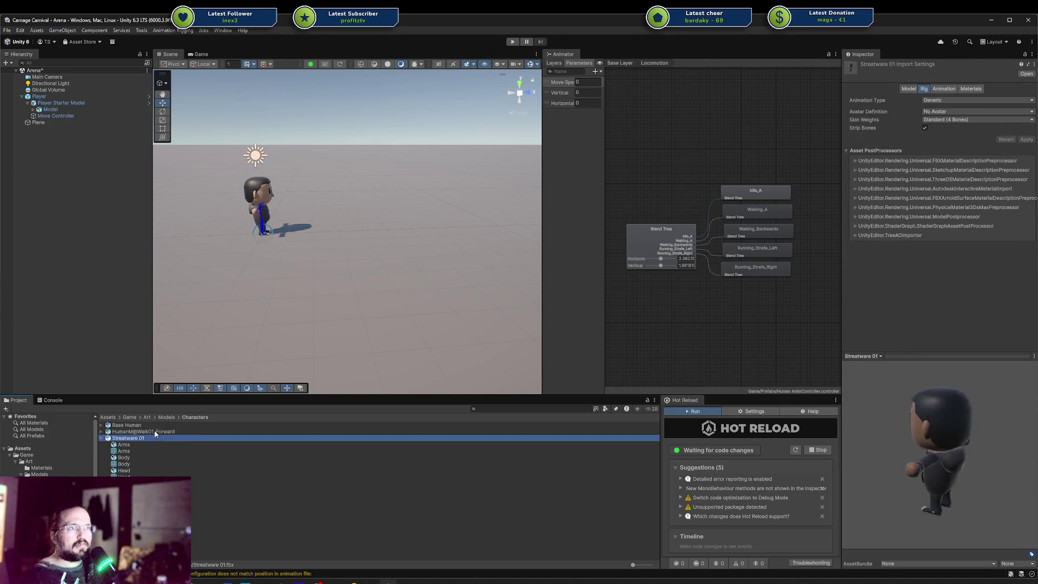
Delete the HumanM@Walk01_Forward clip copy and reselect Streatware 01's import settings.
{"action": "key", "text": "Delete"}
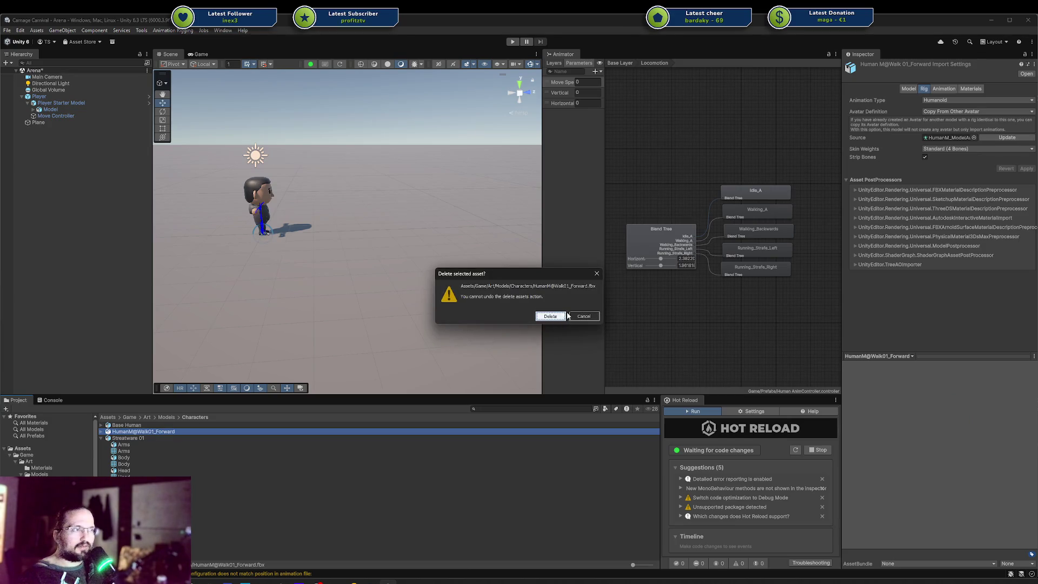
{"action": "left_click", "coordinate": [560, 316]}
{"action": "left_click", "coordinate": [112, 432]}
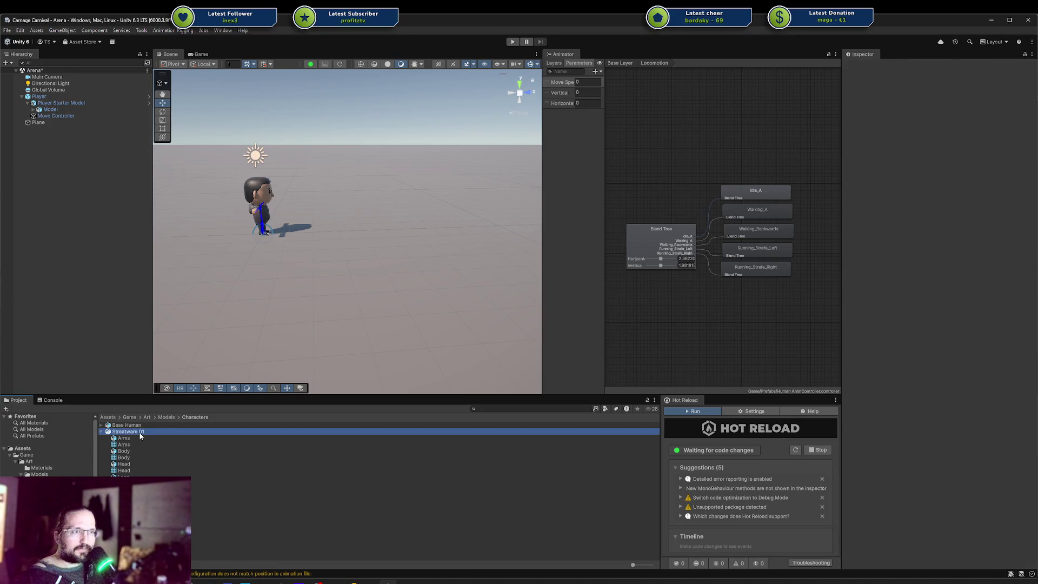
{"action": "left_click", "coordinate": [101, 432]}
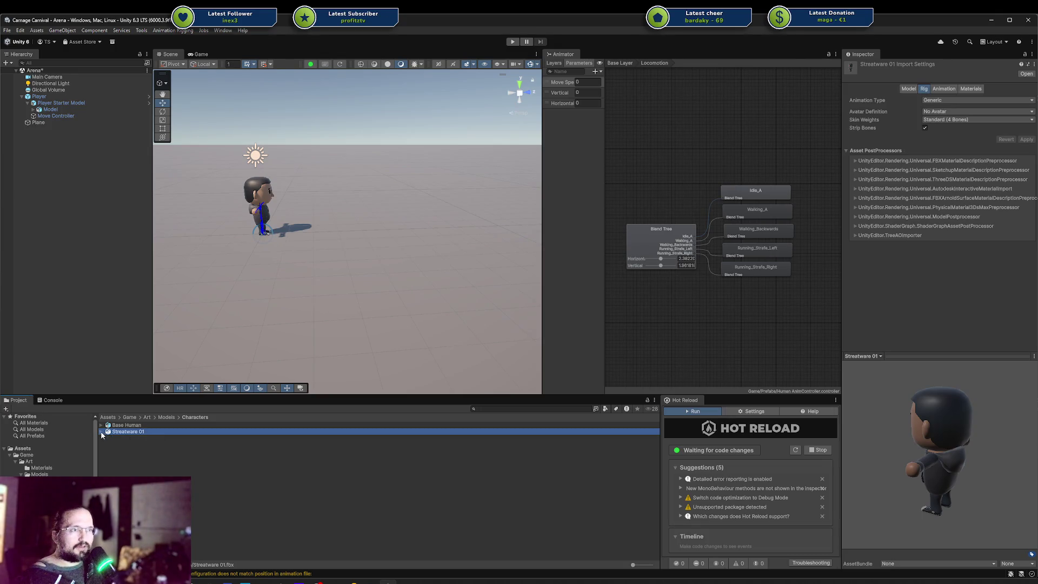
{"action": "left_click", "coordinate": [125, 438]}
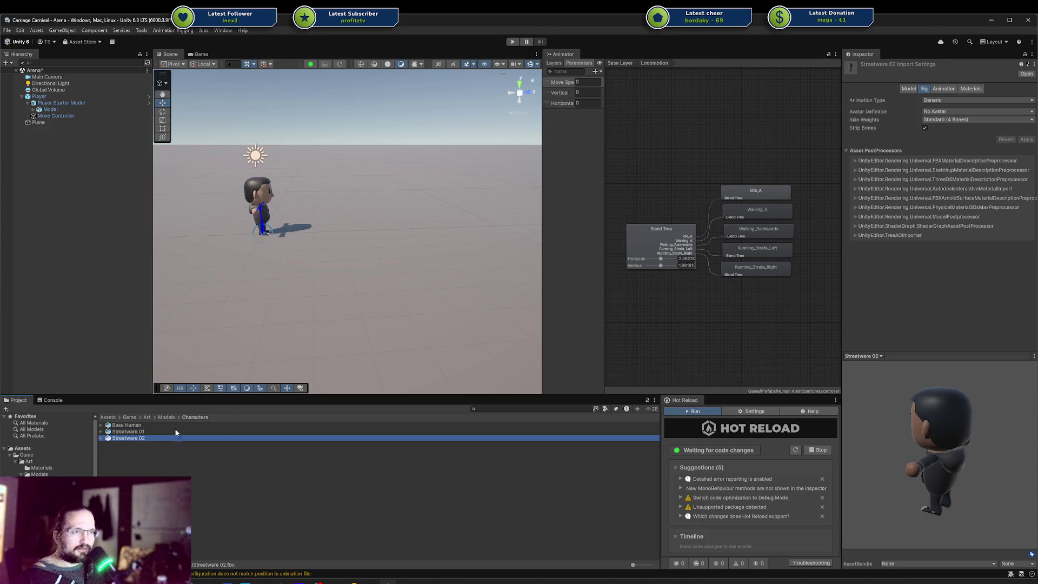
Try Copy From Other Avatar as Streatware 02's avatar definition, then discard the change.
{"action": "left_click", "coordinate": [942, 91]}
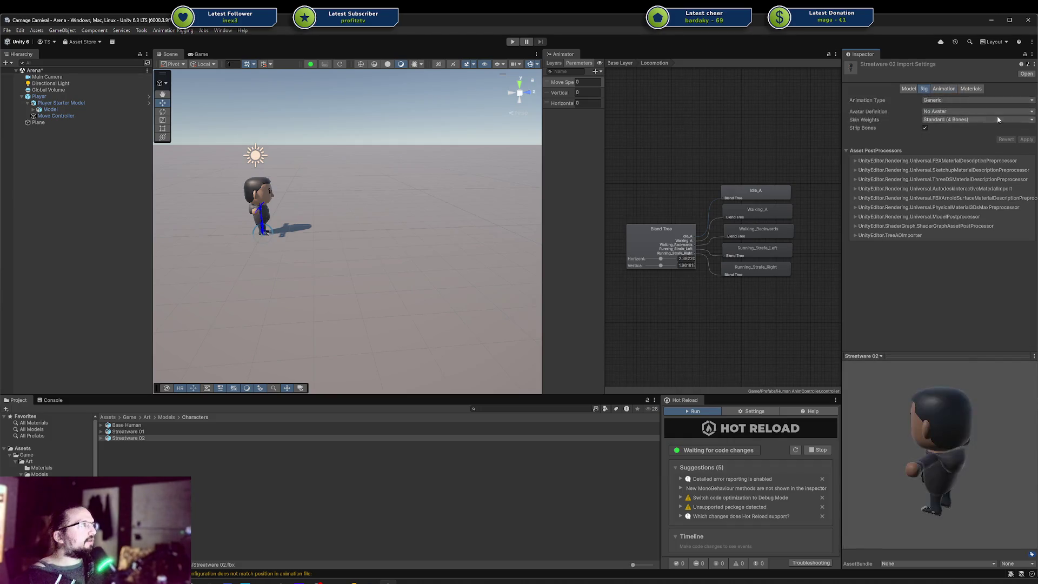
{"action": "left_click", "coordinate": [955, 110]}
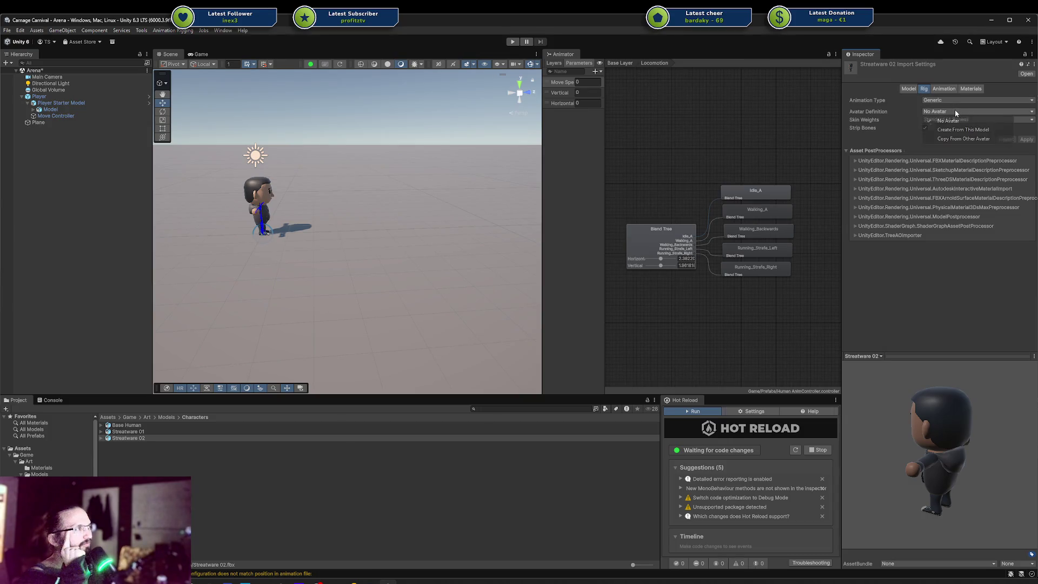
{"action": "left_click", "coordinate": [961, 139]}
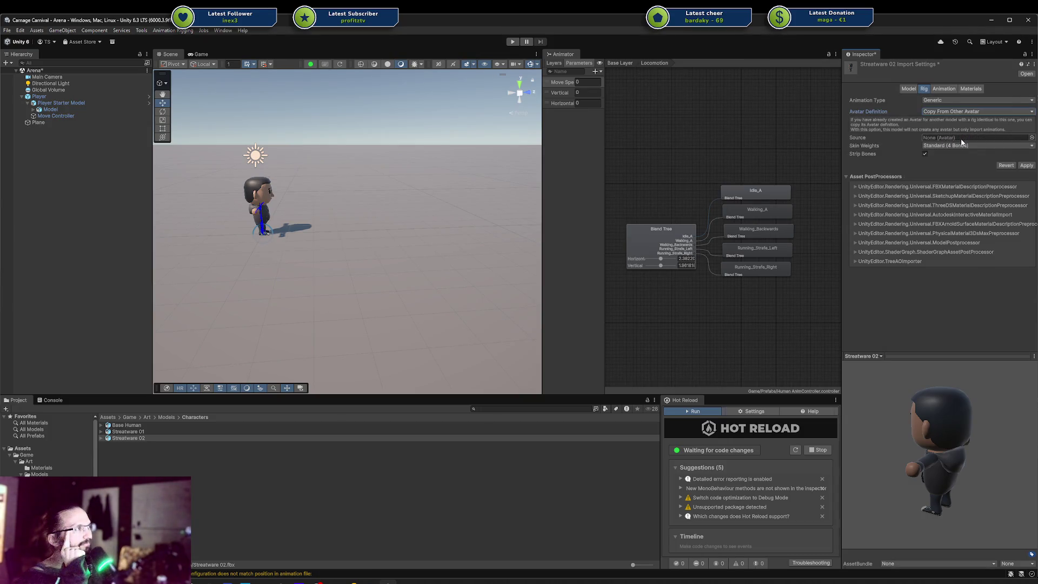
{"action": "left_click", "coordinate": [1032, 137]}
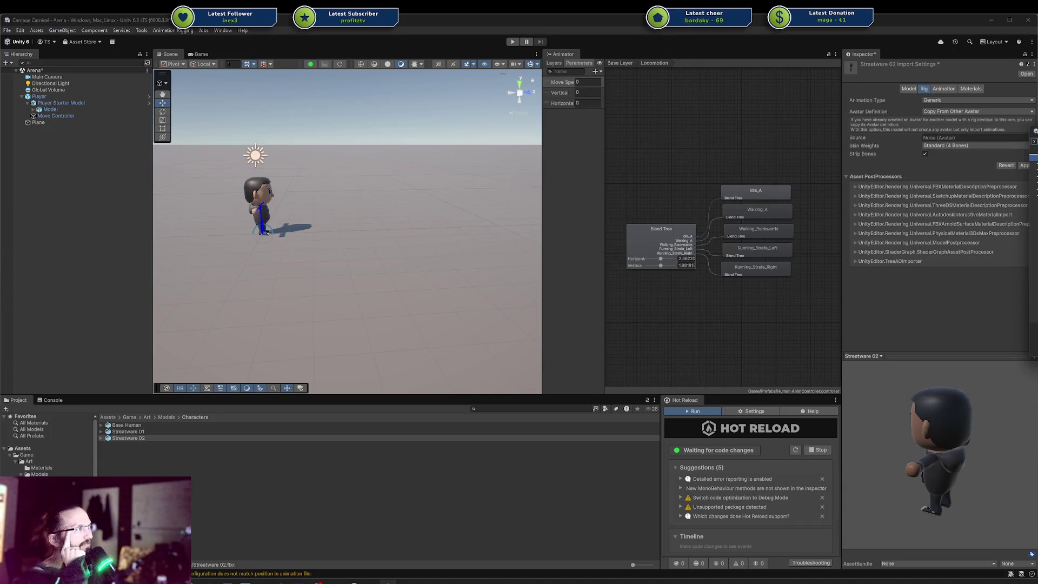
{"action": "key", "text": "Escape"}
{"action": "scroll", "coordinate": [48, 446], "scroll_direction": "down", "scroll_amount": 3}
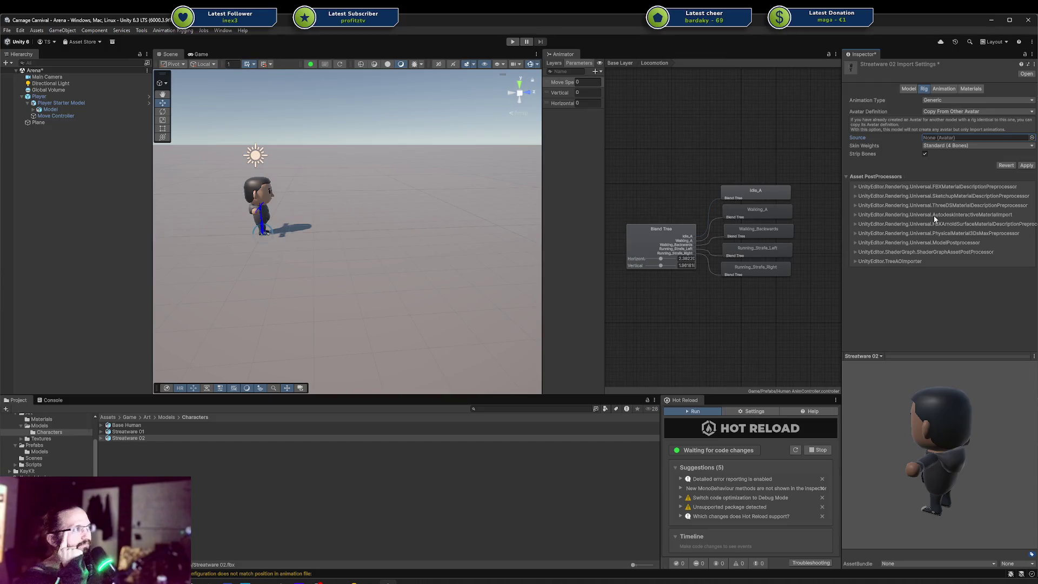
{"action": "left_click", "coordinate": [518, 336]}
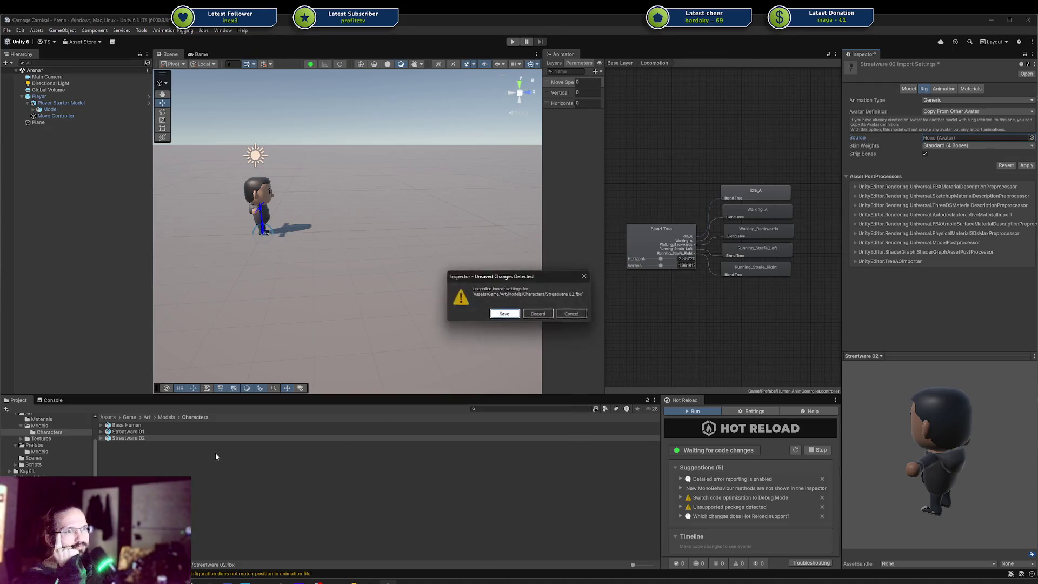
{"action": "left_click", "coordinate": [538, 314]}
Delete the Streatware 02 model from the Characters folder.
{"action": "left_click", "coordinate": [149, 440]}
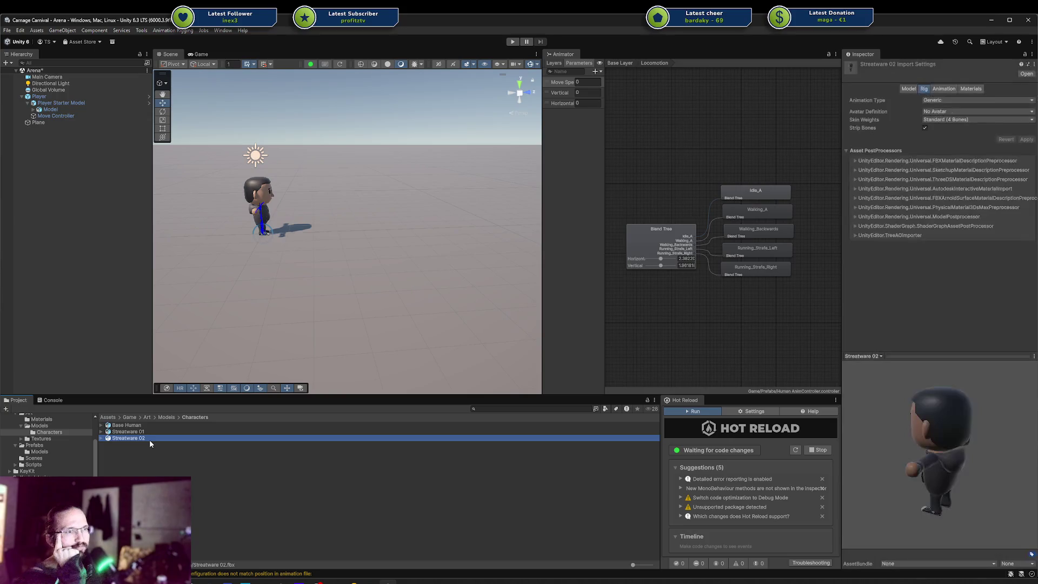
{"action": "key", "text": "Delete"}
{"action": "key", "text": "Return"}
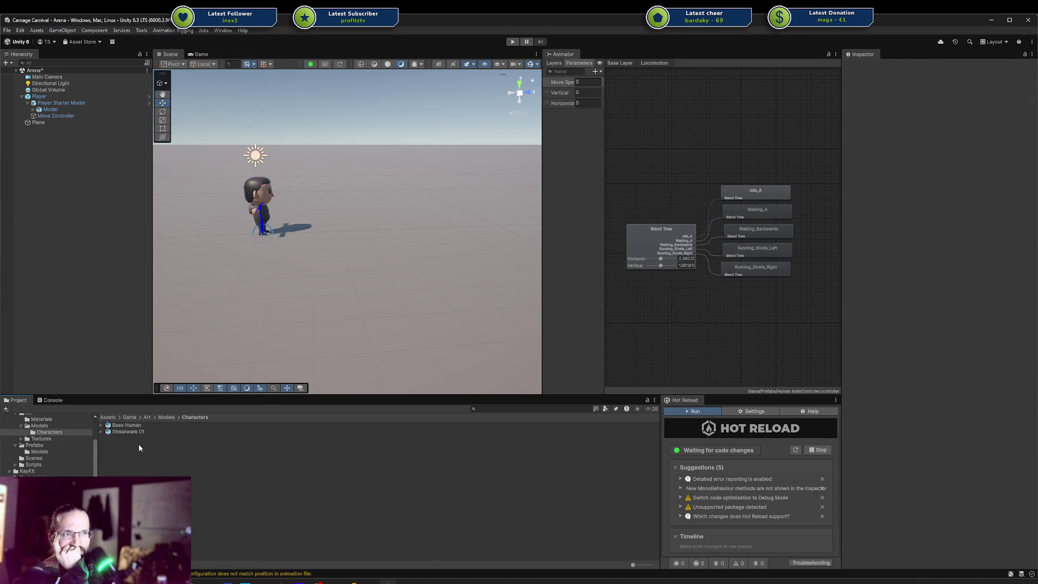
Create an Avatar Mask in Characters via Create > Animation, keeping the name New Avatar Mask.
{"action": "right_click", "coordinate": [139, 447]}
{"action": "mouse_move", "coordinate": [216, 211]}
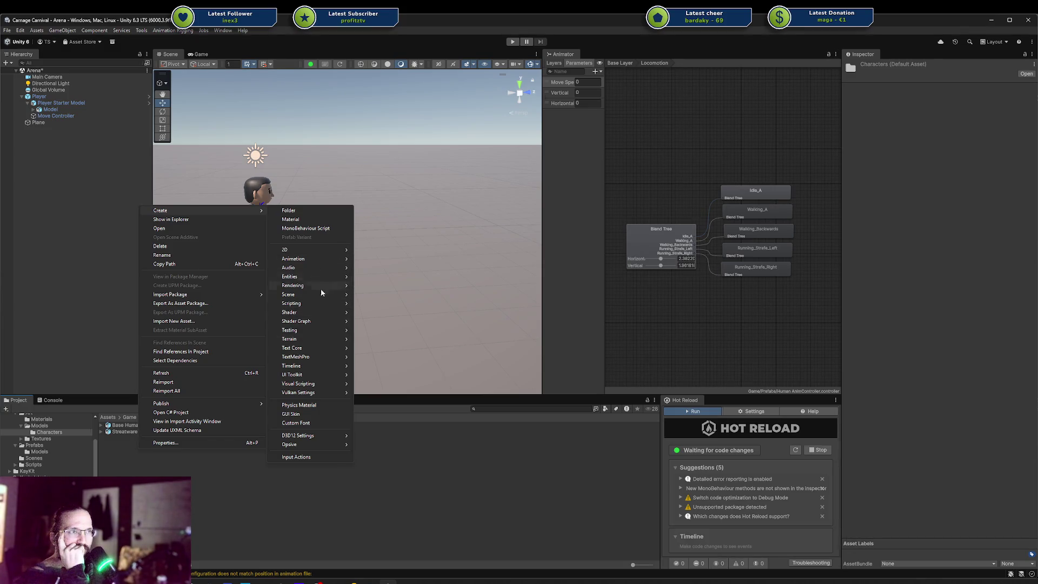
{"action": "mouse_move", "coordinate": [320, 303]}
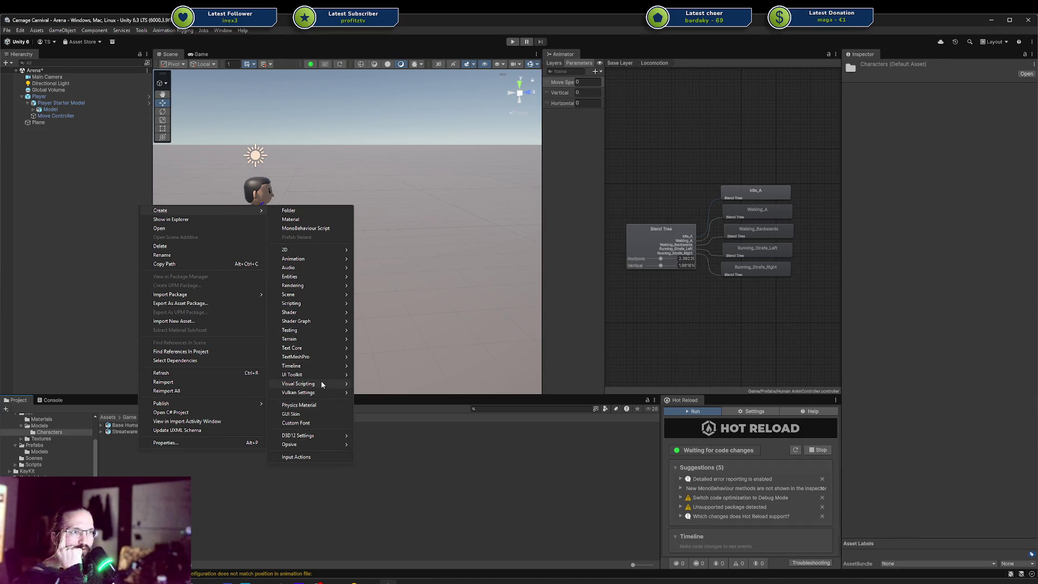
{"action": "mouse_move", "coordinate": [319, 338]}
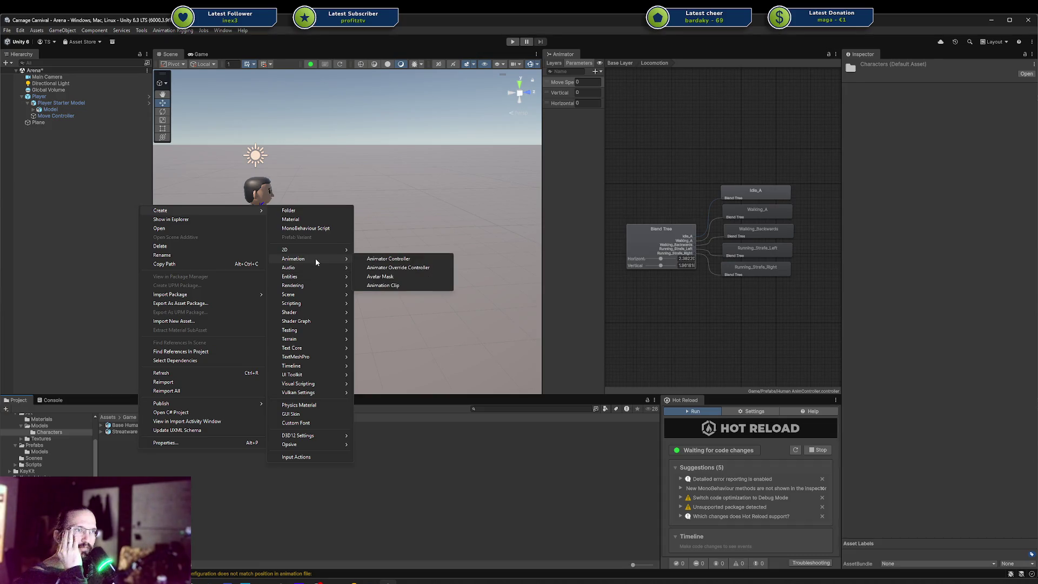
{"action": "left_click", "coordinate": [393, 276]}
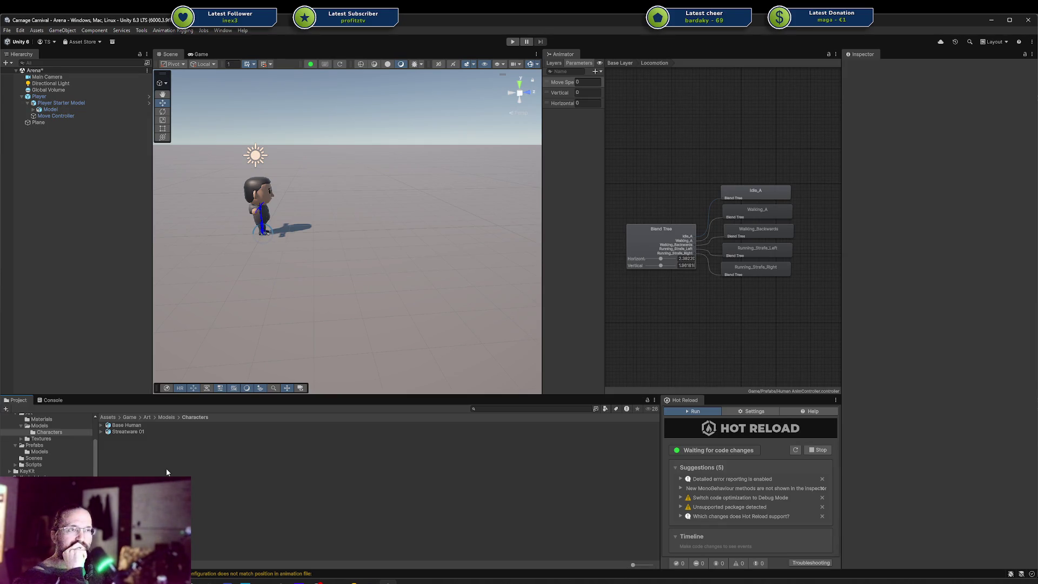
{"action": "right_click", "coordinate": [146, 455]}
{"action": "mouse_move", "coordinate": [314, 263]}
{"action": "left_click", "coordinate": [388, 280]}
{"action": "key", "text": "Return"}
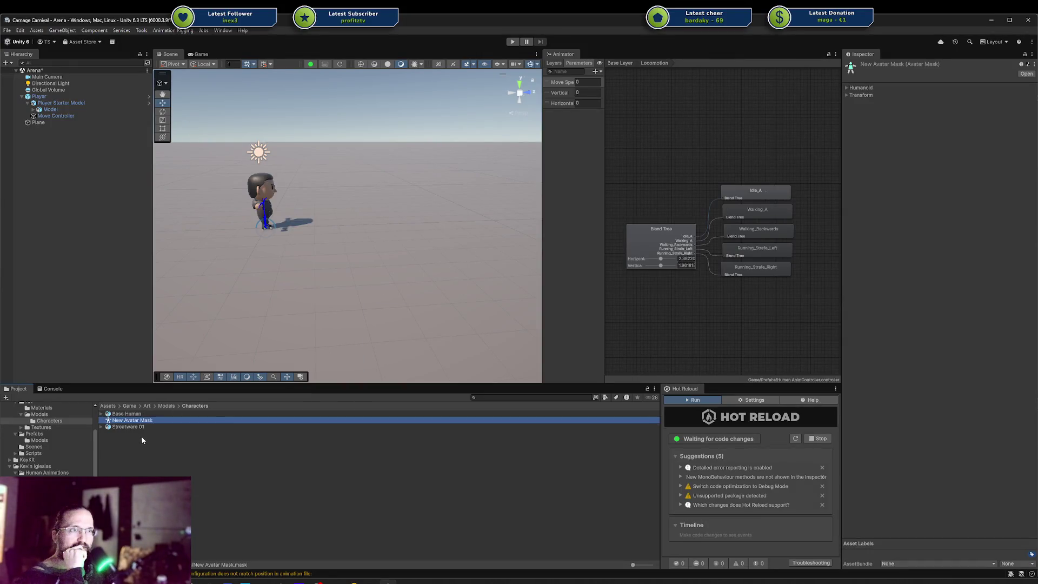
Expand New Avatar Mask's Humanoid and Transform sections, then browse to Male/Movement animations.
{"action": "left_click", "coordinate": [855, 89]}
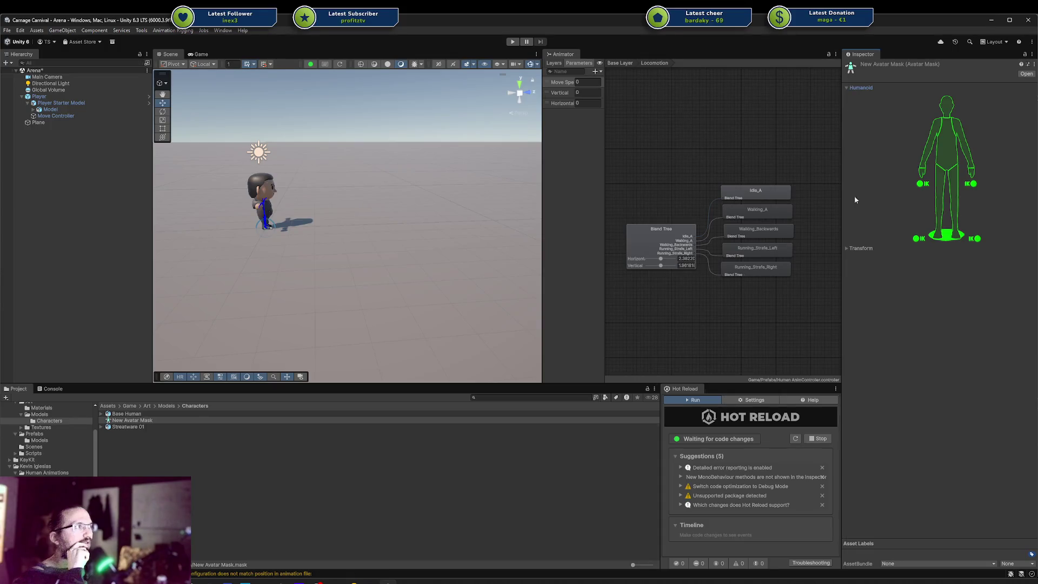
{"action": "left_click", "coordinate": [850, 249]}
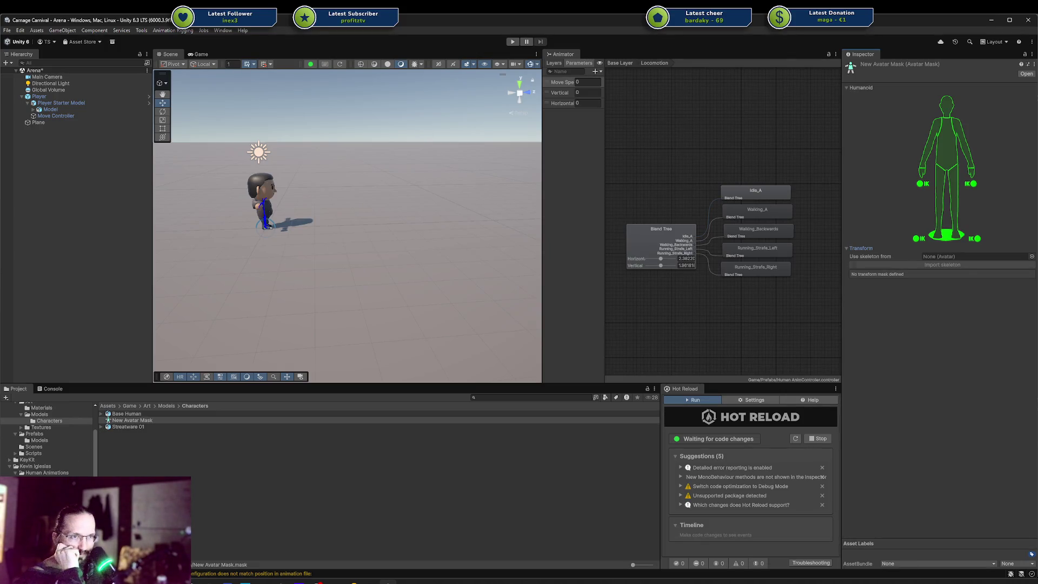
{"action": "left_click", "coordinate": [128, 422]}
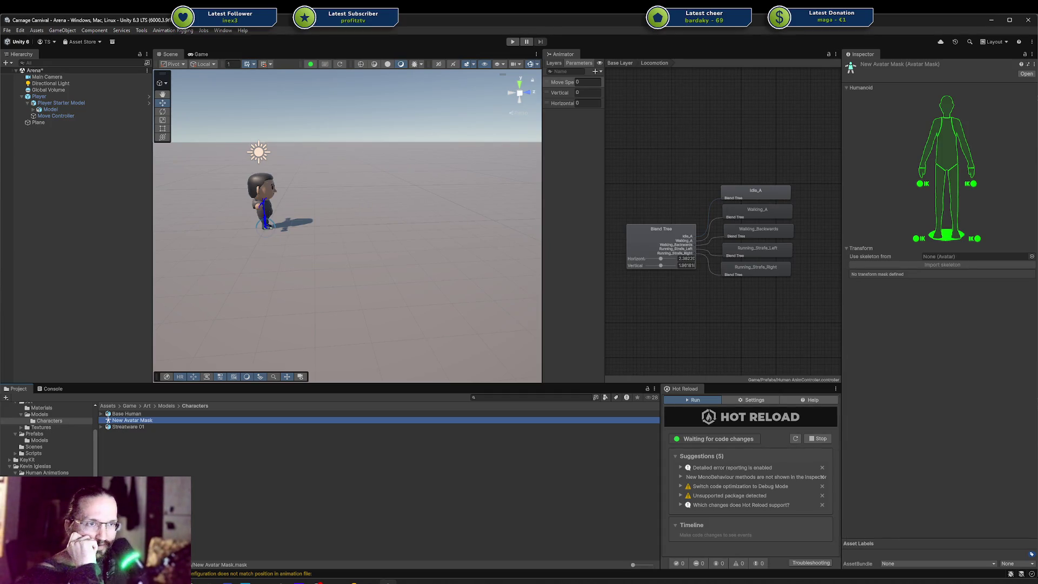
{"action": "left_click", "coordinate": [52, 492]}
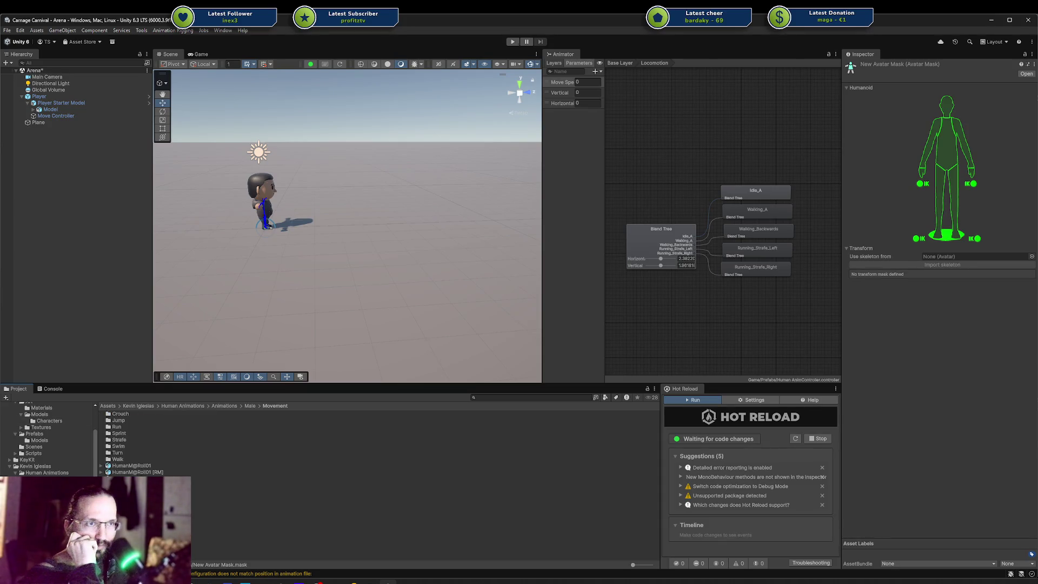
Copy HumanM@Walk01_Forward from the Walk folder into Characters and select it with New Avatar Mask.
{"action": "double_click", "coordinate": [118, 459]}
{"action": "left_click", "coordinate": [166, 439]}
{"action": "left_click_drag", "start_coordinate": [166, 440], "coordinate": [49, 416]}
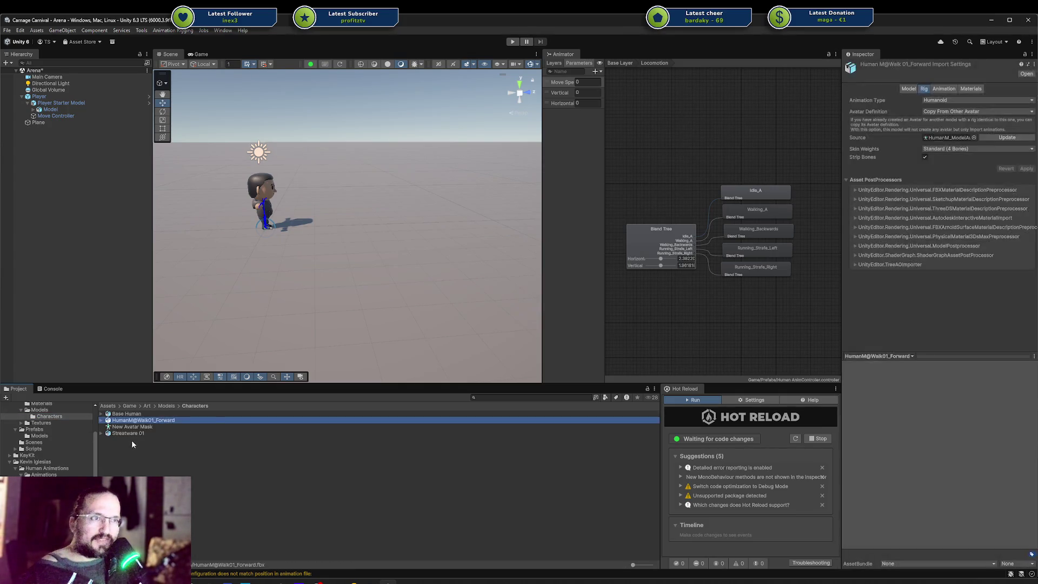
{"action": "left_click", "coordinate": [139, 427], "text": "ctrl"}
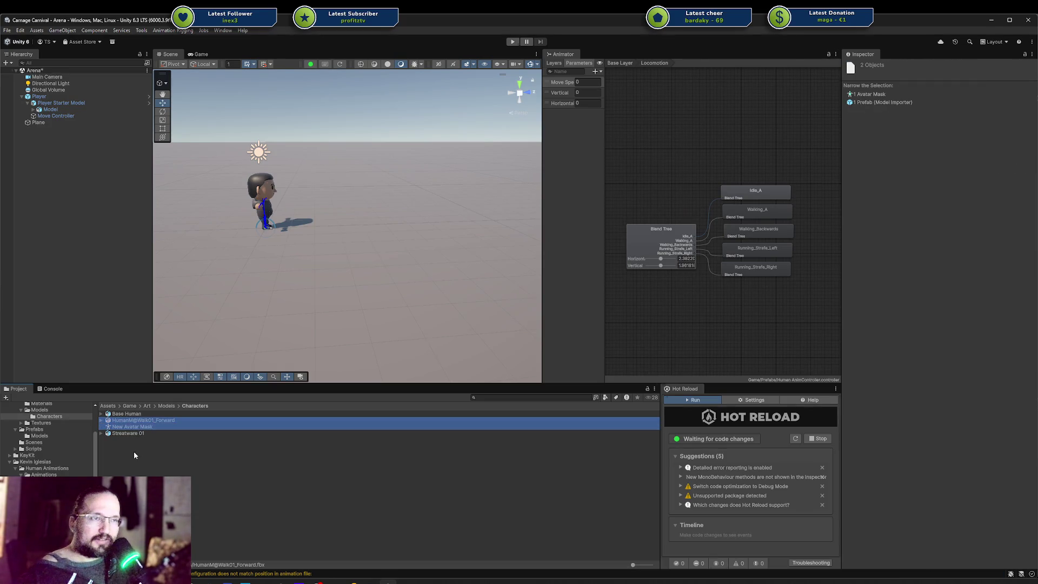
Create New Folder in Characters, move the walk animation and mask into it, and open it.
{"action": "right_click", "coordinate": [134, 455]}
{"action": "mouse_move", "coordinate": [203, 214]}
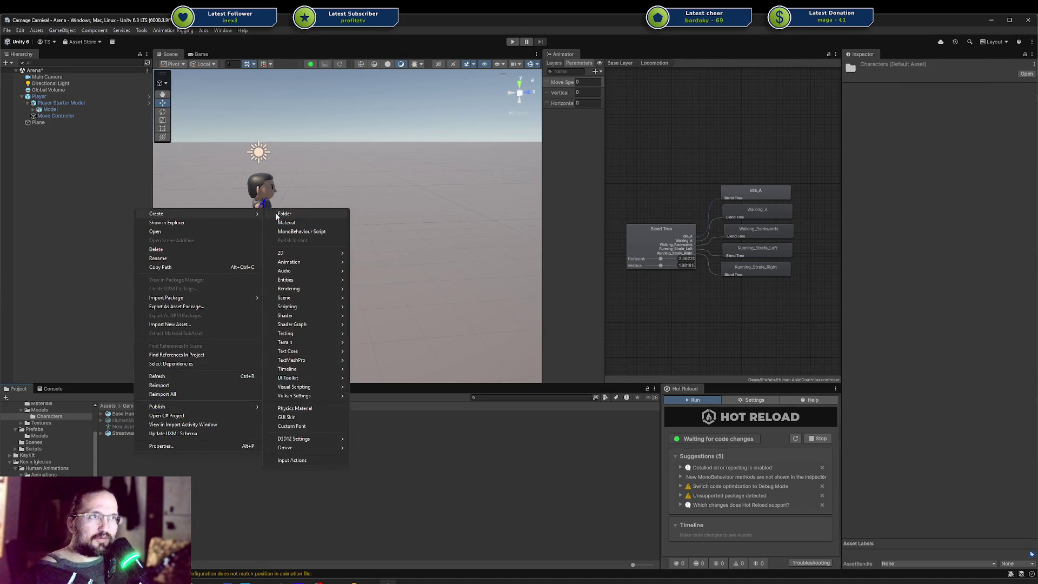
{"action": "left_click", "coordinate": [284, 214]}
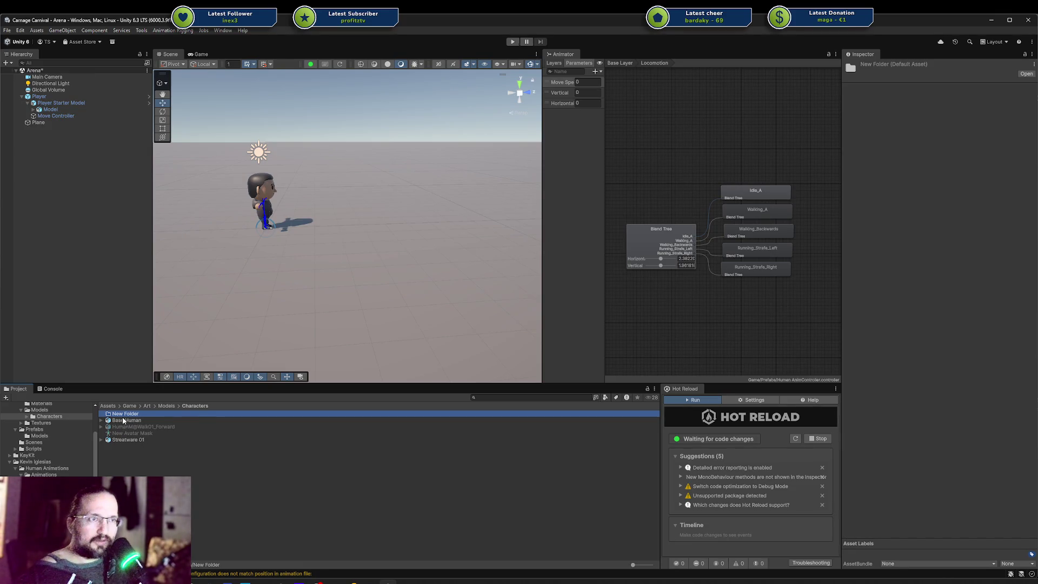
{"action": "left_click_drag", "start_coordinate": [122, 417], "coordinate": [125, 413]}
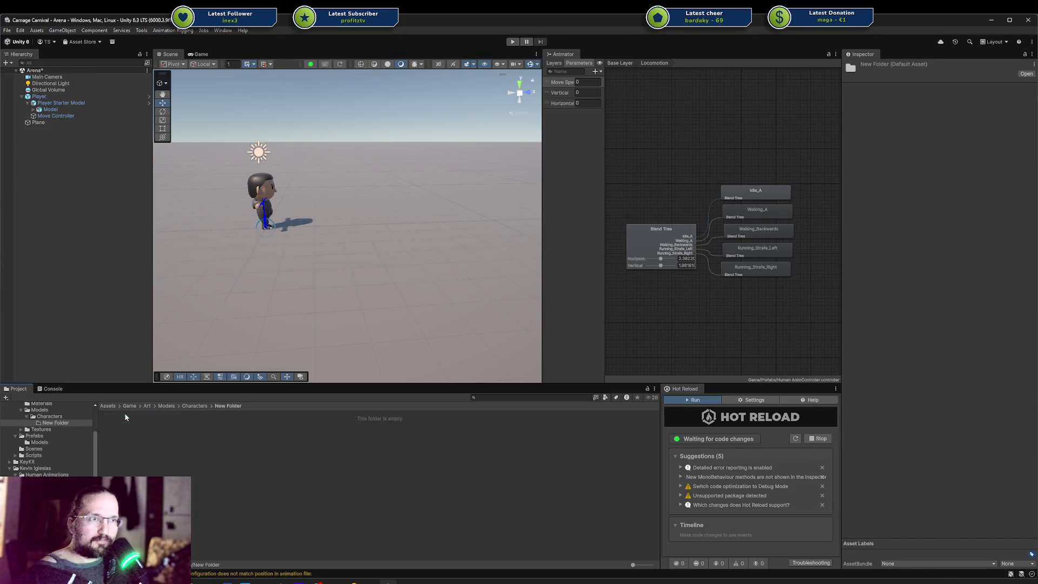
{"action": "left_click", "coordinate": [59, 423]}
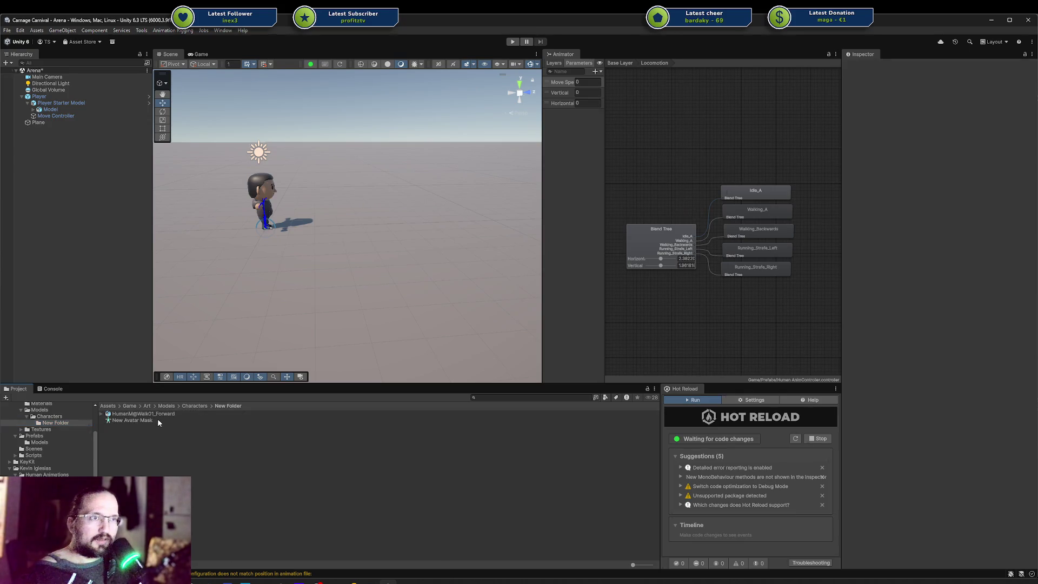
Inspect New Avatar Mask and the walk clip's rig to find its source avatar.
{"action": "left_click", "coordinate": [158, 420]}
{"action": "left_click", "coordinate": [152, 413]}
{"action": "left_click", "coordinate": [102, 413]}
{"action": "left_click", "coordinate": [127, 433]}
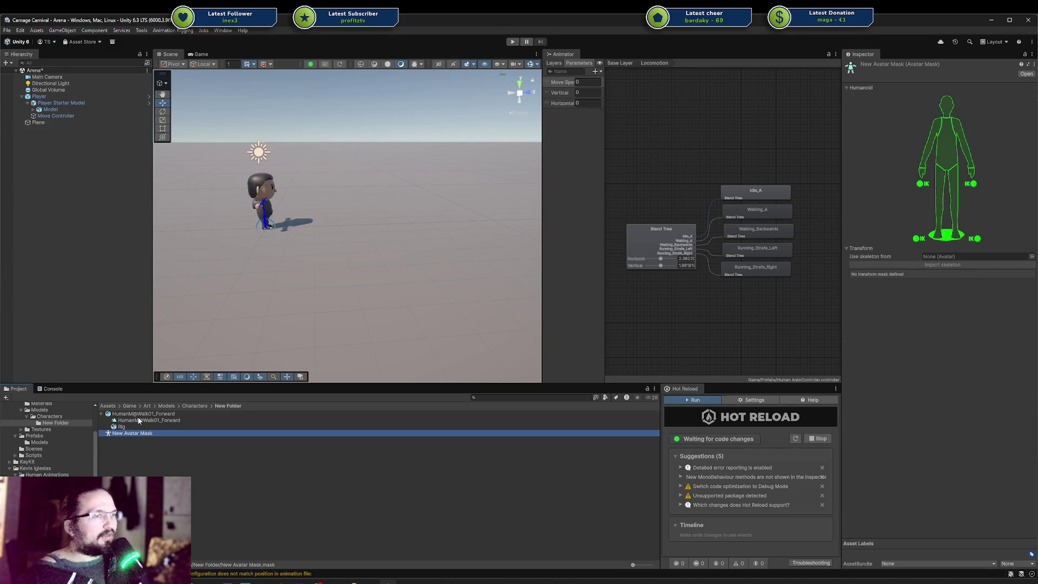
{"action": "left_click", "coordinate": [117, 421]}
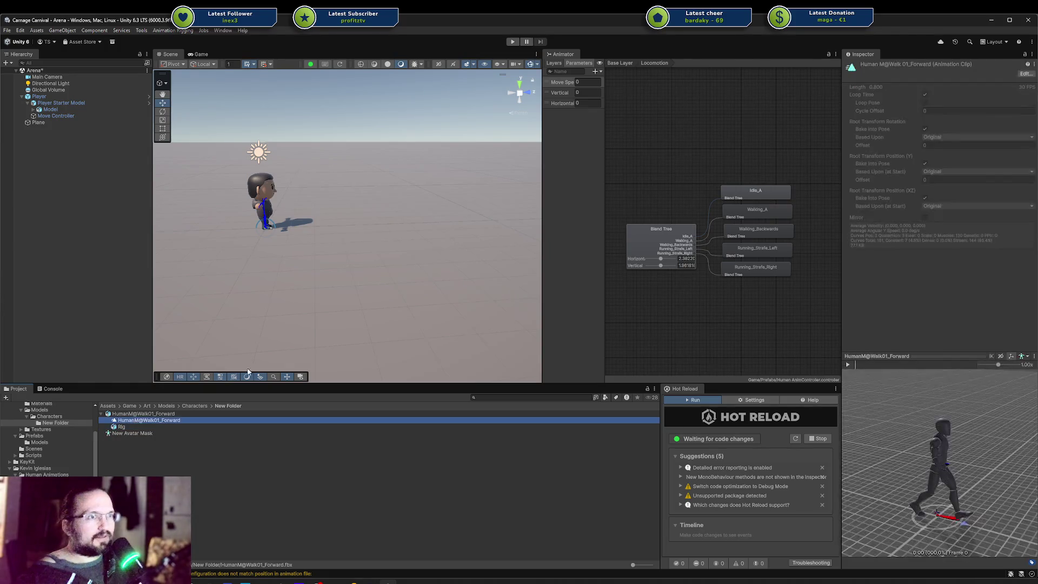
{"action": "left_click", "coordinate": [144, 413]}
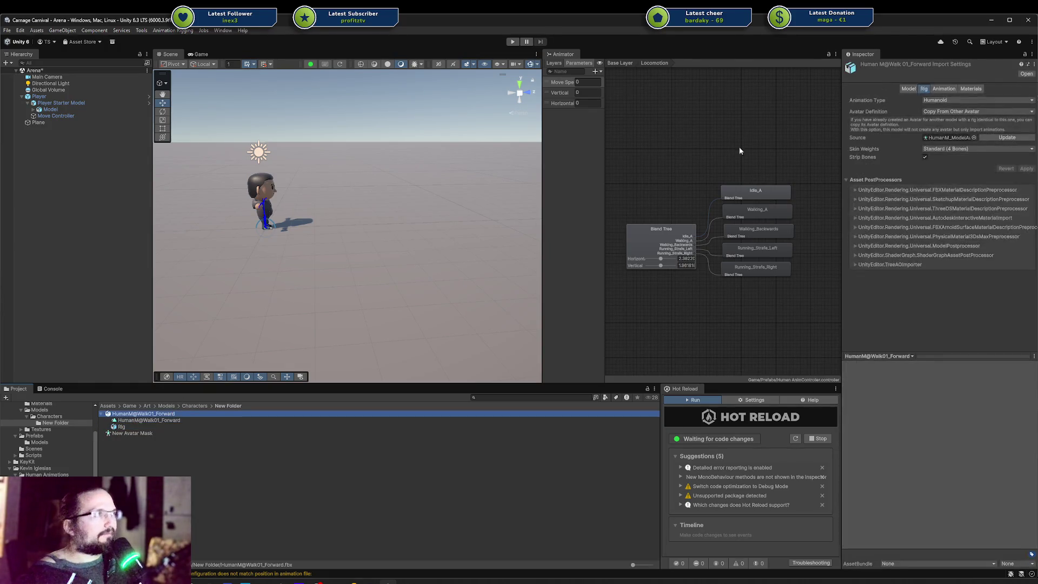
{"action": "left_click", "coordinate": [950, 138]}
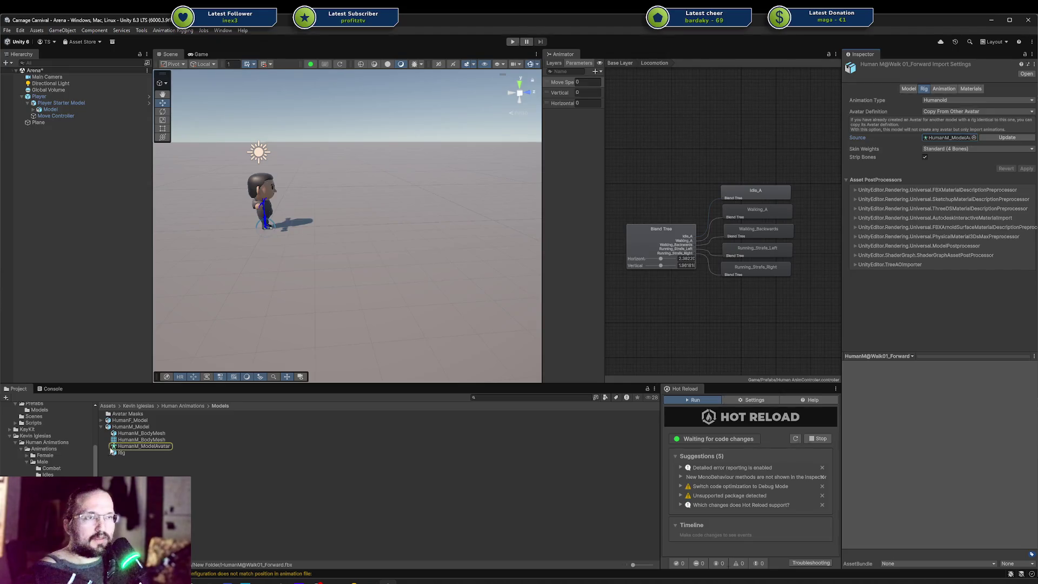
Assign HumanM_ModelAvatar as New Avatar Mask's skeleton source.
{"action": "right_click", "coordinate": [46, 324]}
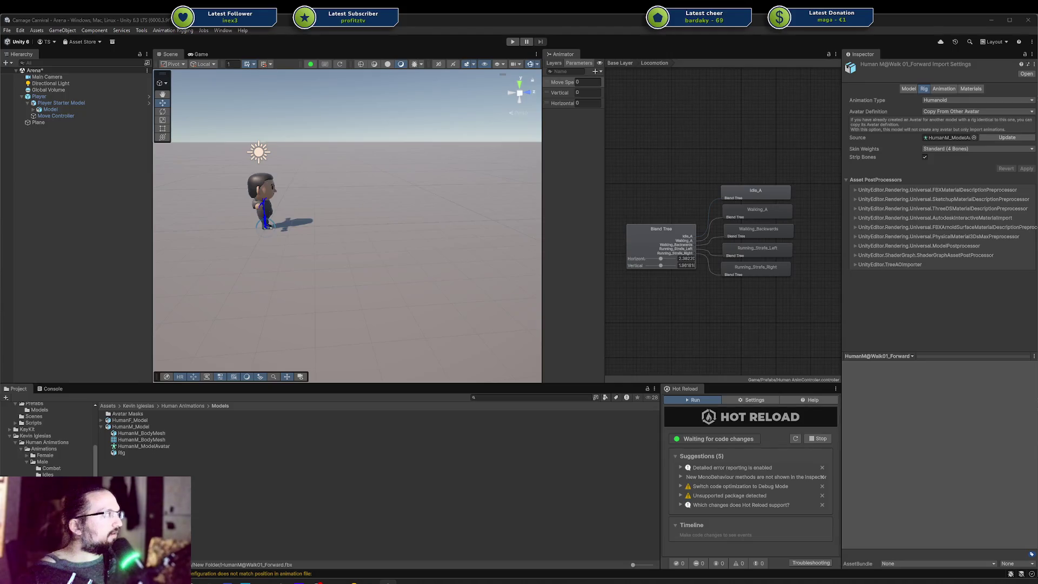
{"action": "left_click", "coordinate": [124, 447]}
{"action": "scroll", "coordinate": [69, 447], "scroll_direction": "up", "scroll_amount": 5}
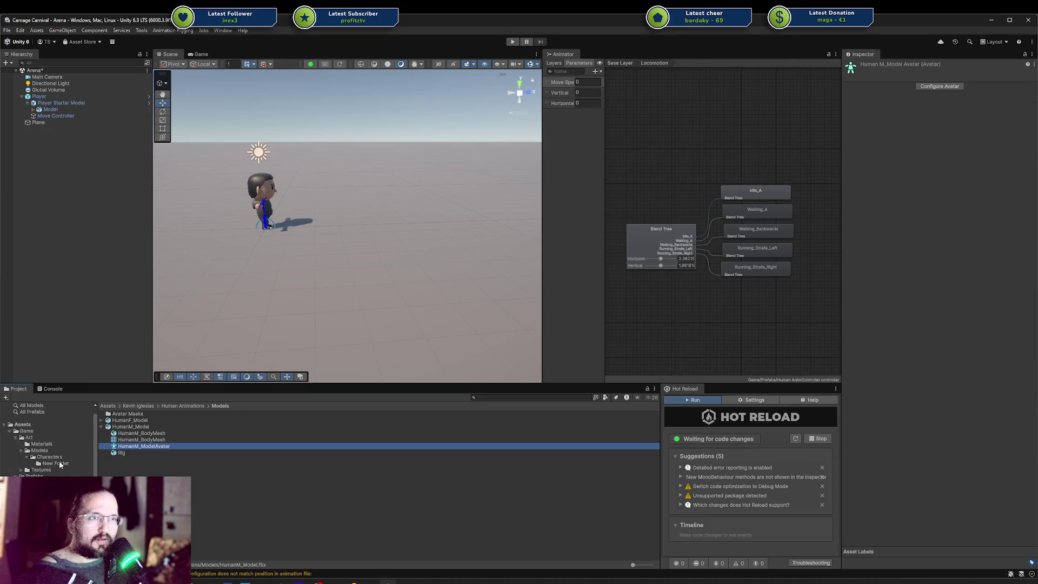
{"action": "left_click", "coordinate": [47, 475], "text": "ctrl"}
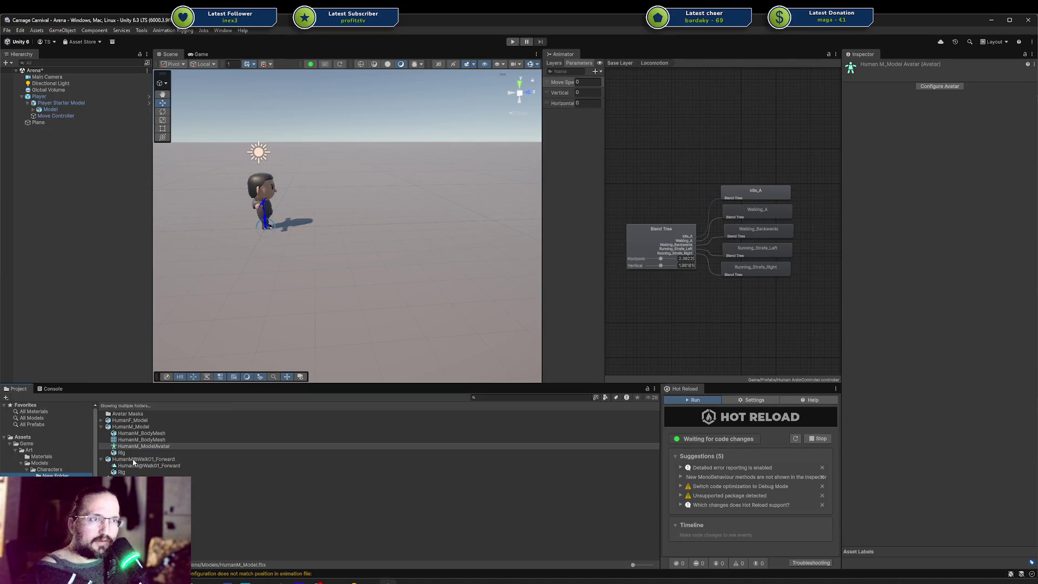
{"action": "left_click", "coordinate": [135, 479]}
{"action": "left_click_drag", "start_coordinate": [142, 447], "coordinate": [973, 260]}
Import HumanM_ModelAvatar's skeleton into the mask and expand Rig > B-root to inspect bones.
{"action": "left_click", "coordinate": [919, 265]}
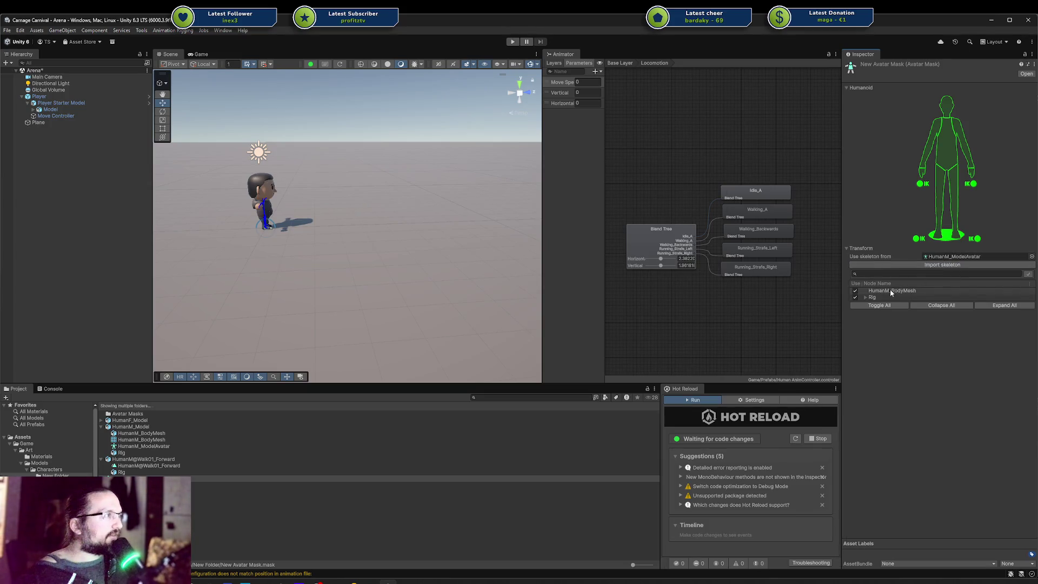
{"action": "left_click", "coordinate": [865, 297]}
{"action": "left_click", "coordinate": [871, 304]}
{"action": "left_click", "coordinate": [885, 304]}
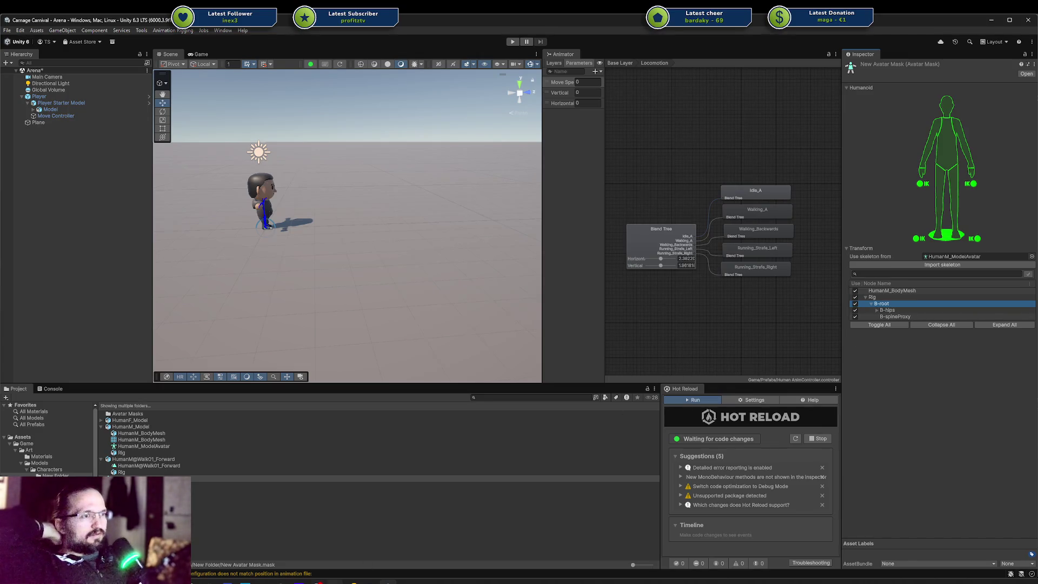
Ask Rider's AI Chat how to map asset-store animation bones onto differently named rig bones, then close it.
{"action": "mouse_move", "coordinate": [344, 582]}
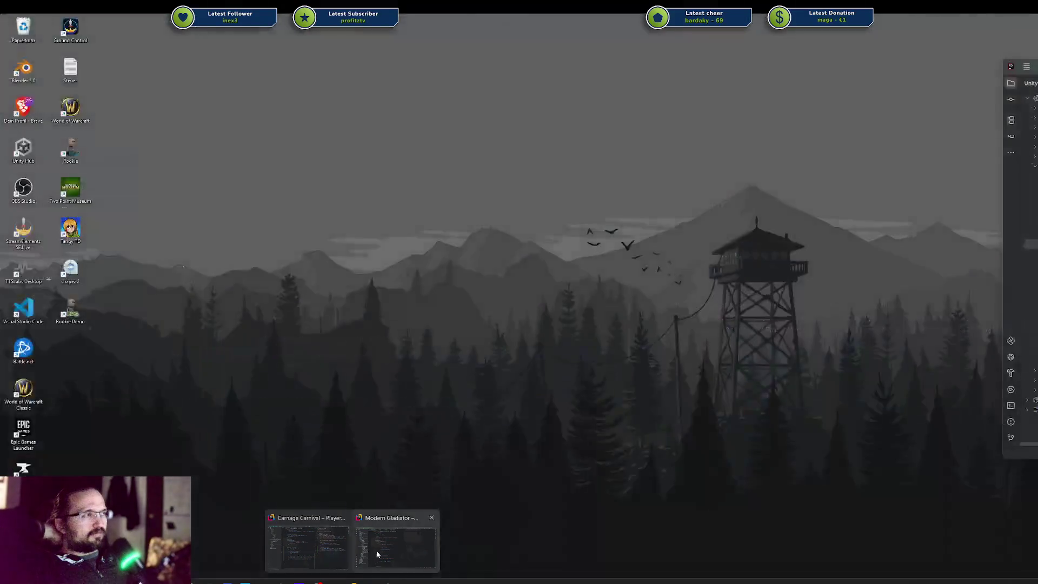
{"action": "left_click", "coordinate": [309, 547]}
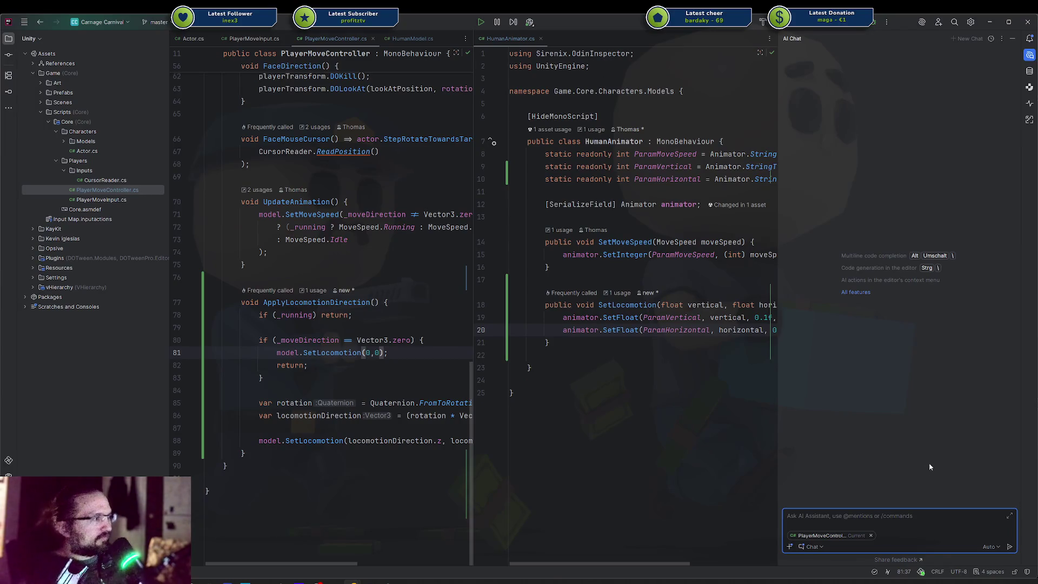
{"action": "left_click", "coordinate": [872, 535]}
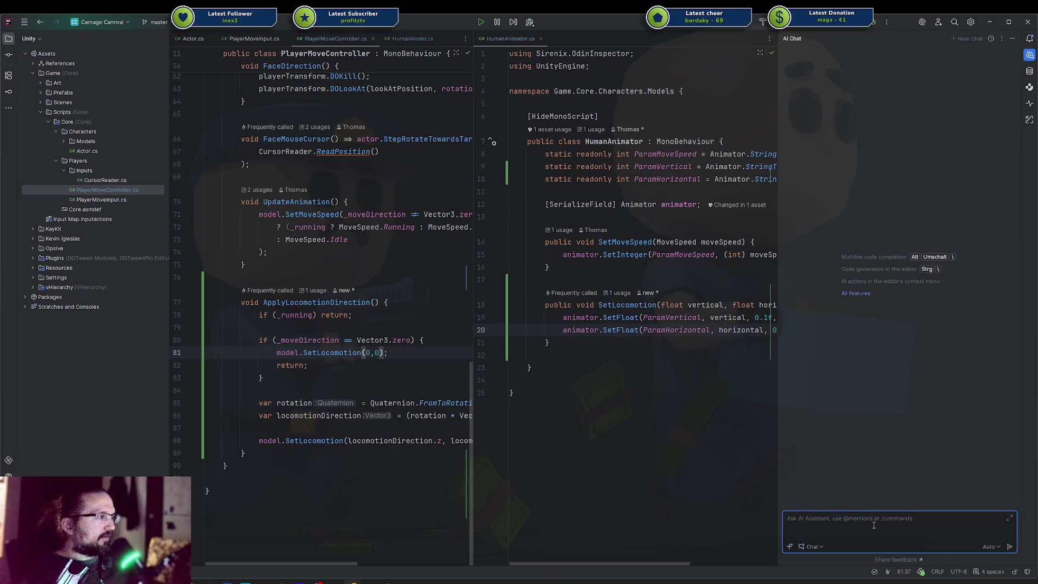
{"action": "type", "text": "I"}
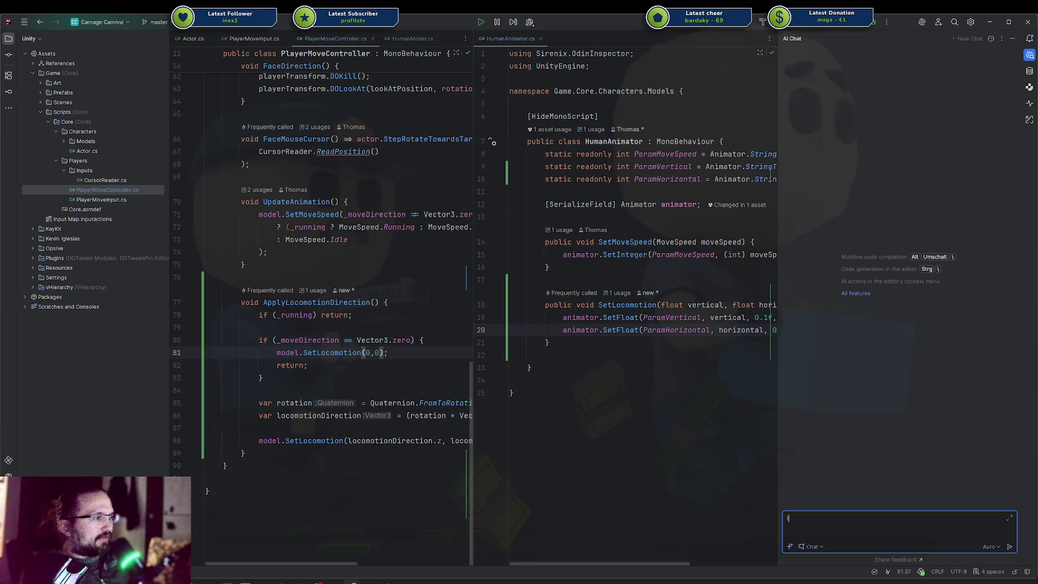
{"action": "type", "text": " have a"}
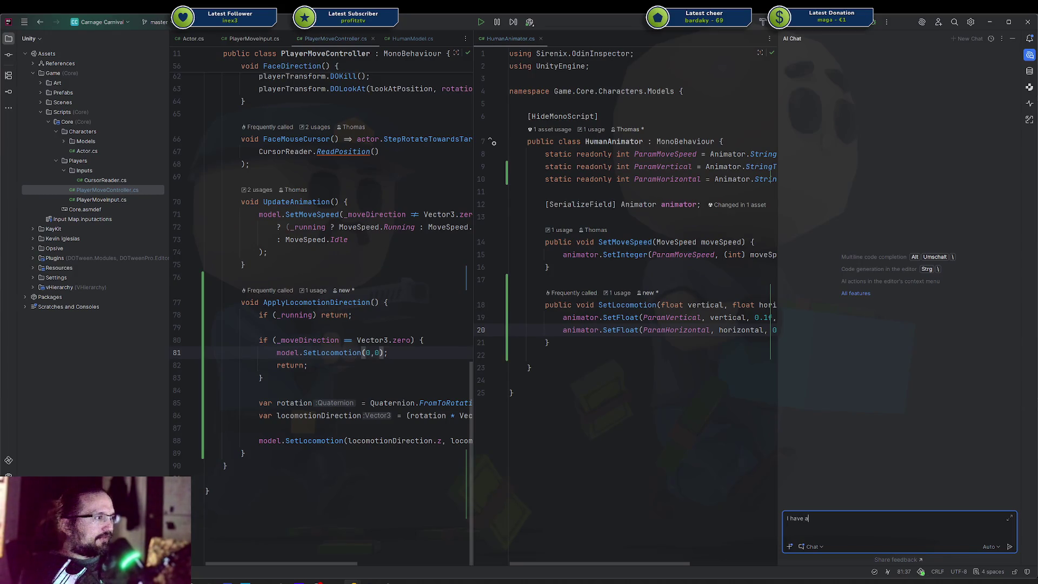
{"action": "type", "text": "imation package from the unity asset store. Now the rig"}
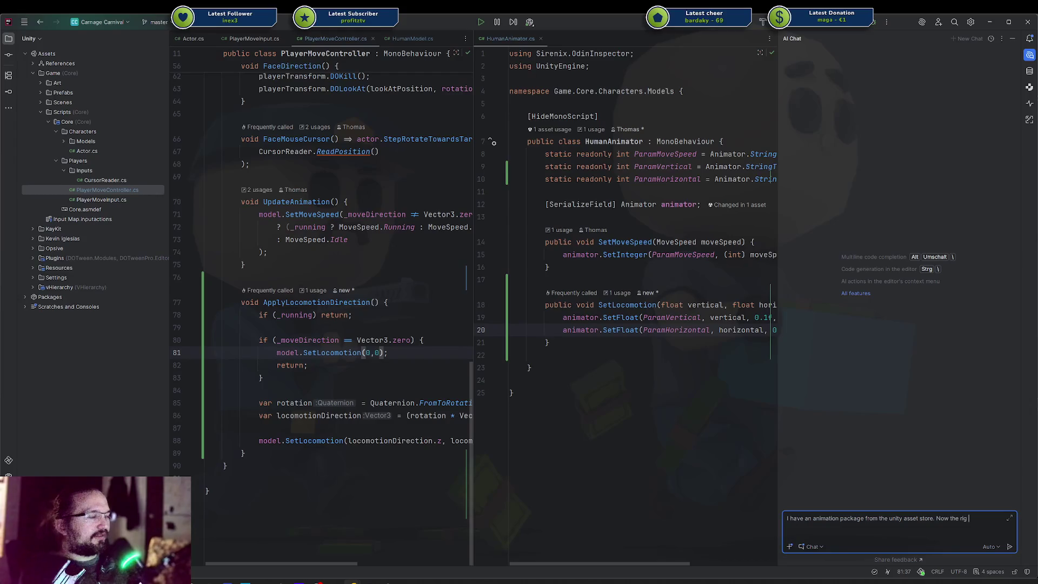
{"action": "type", "text": "bones of the rigre not matching"}
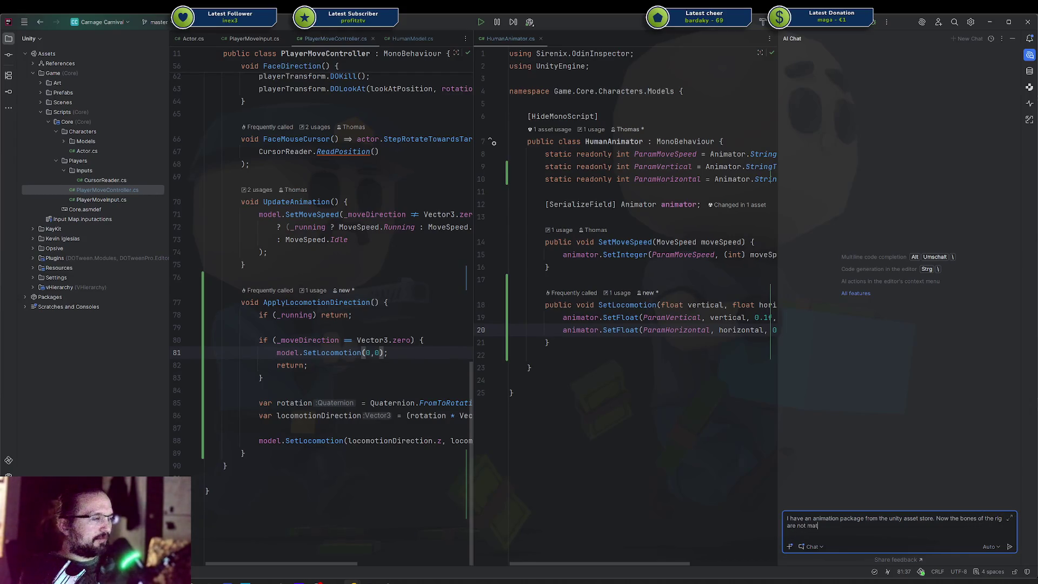
{"action": "type", "text": "e names of m"}
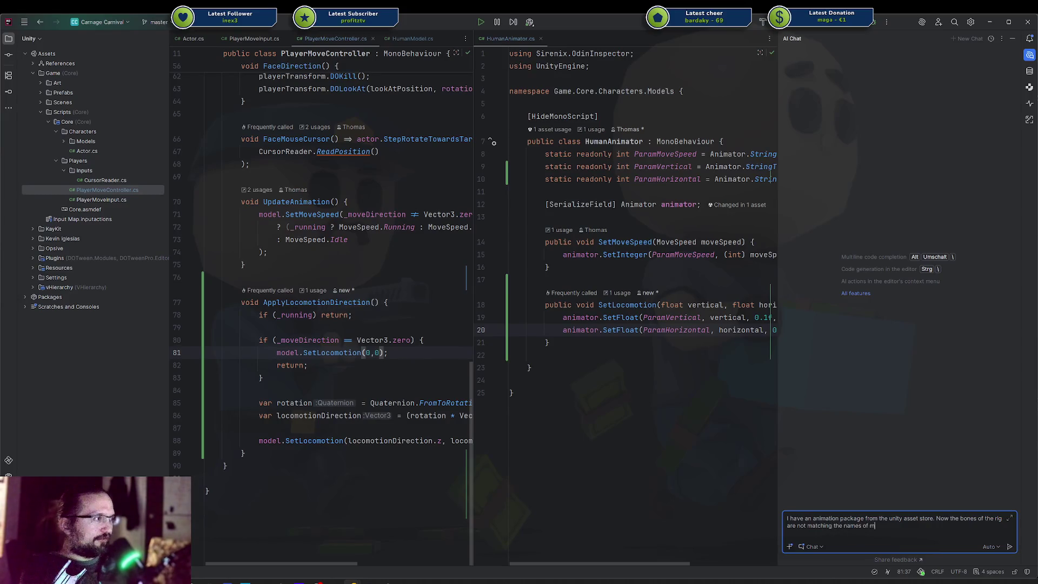
{"action": "type", "text": "y rig. How can"}
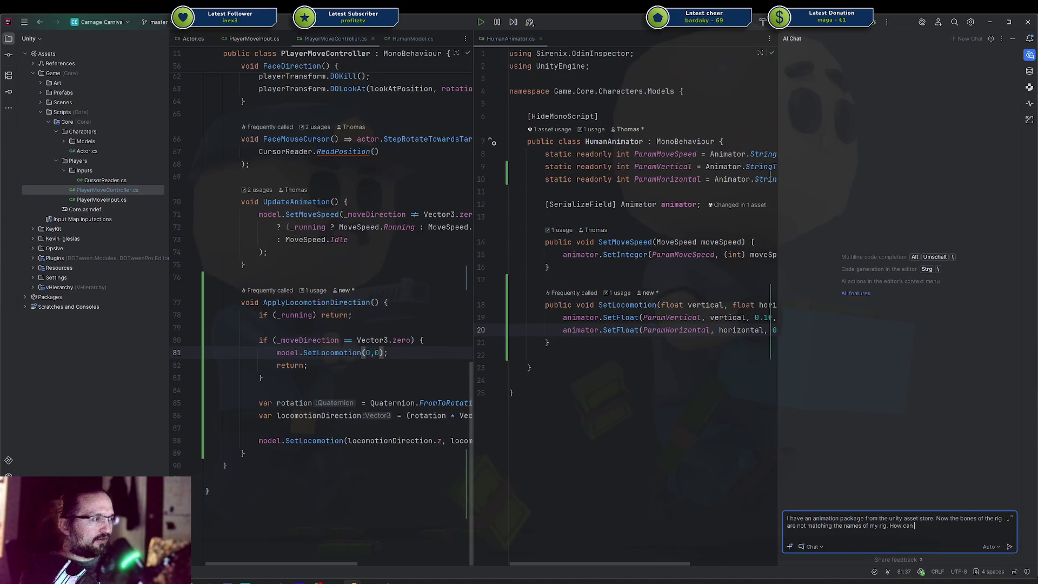
{"action": "type", "text": " I map ton my r"}
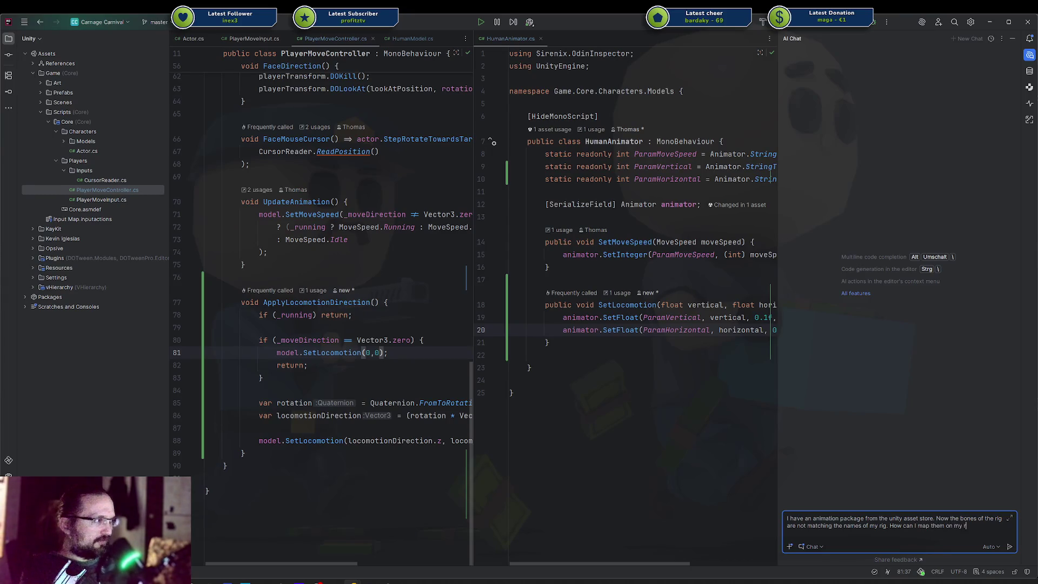
{"action": "type", "text": "ighwithin unity?"}
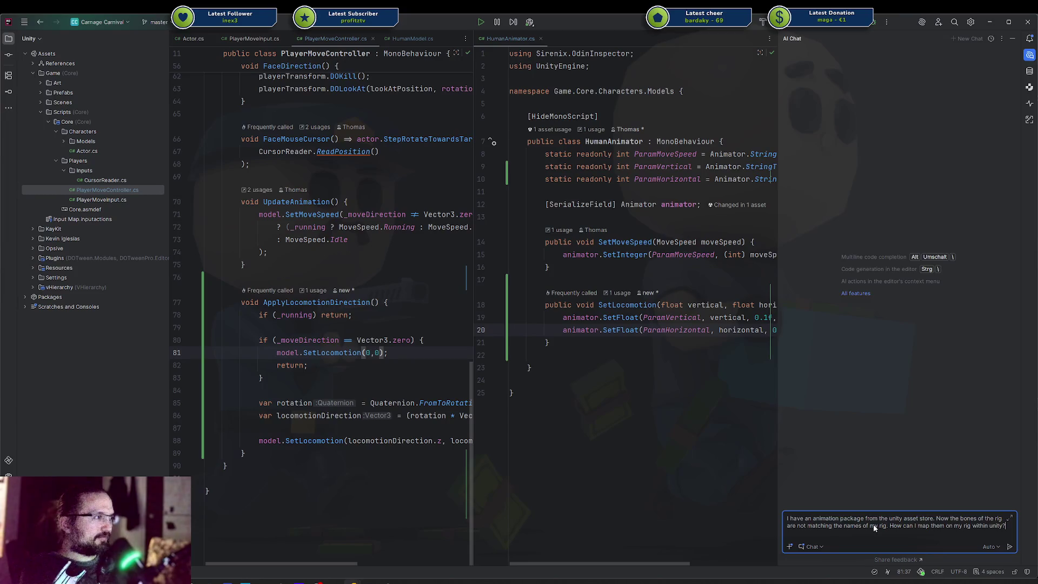
{"action": "key", "text": "Return"}
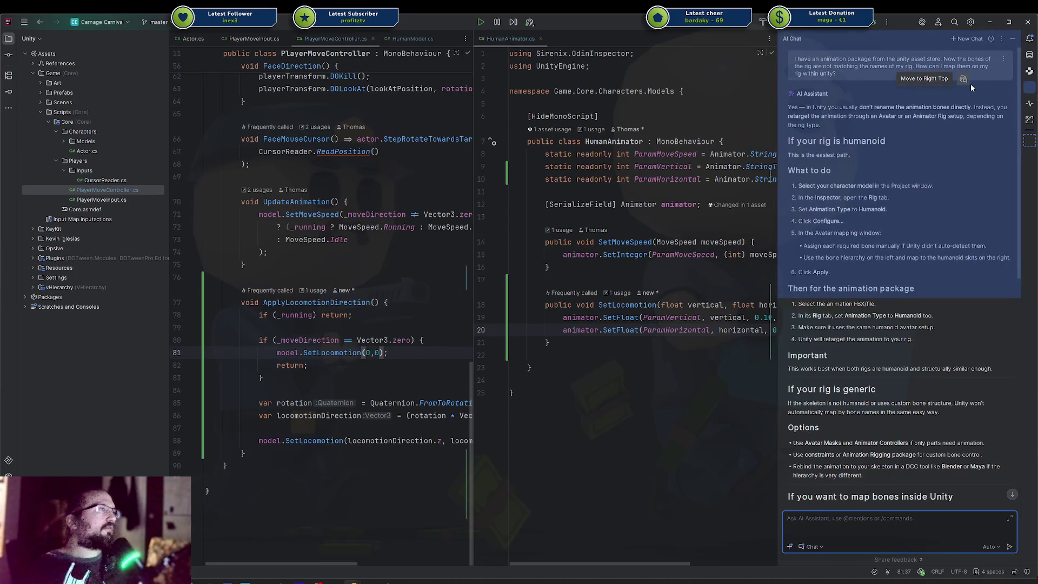
{"action": "key", "text": "shift+Escape"}
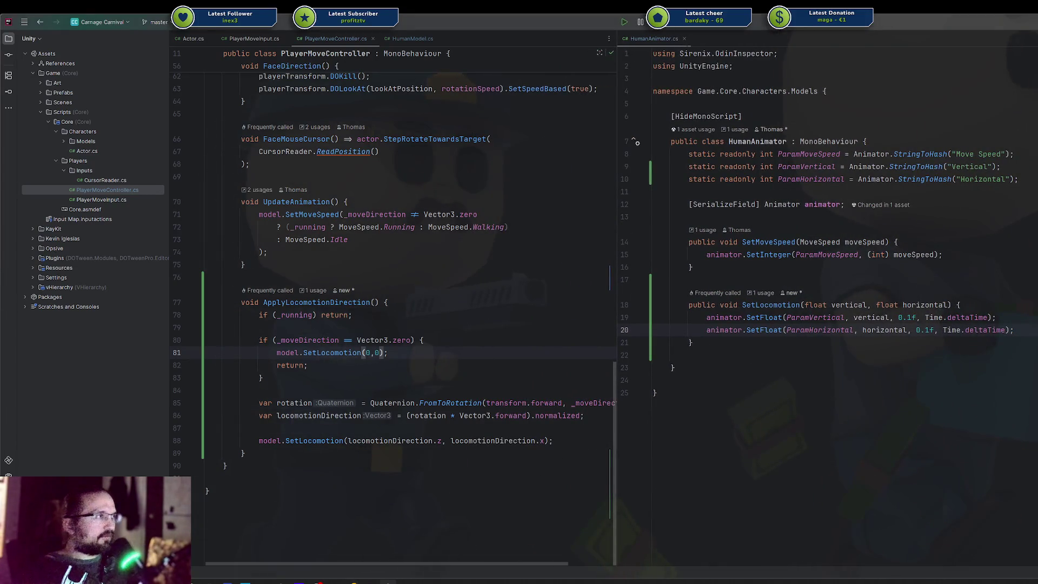
{"action": "key", "text": "alt+Tab"}
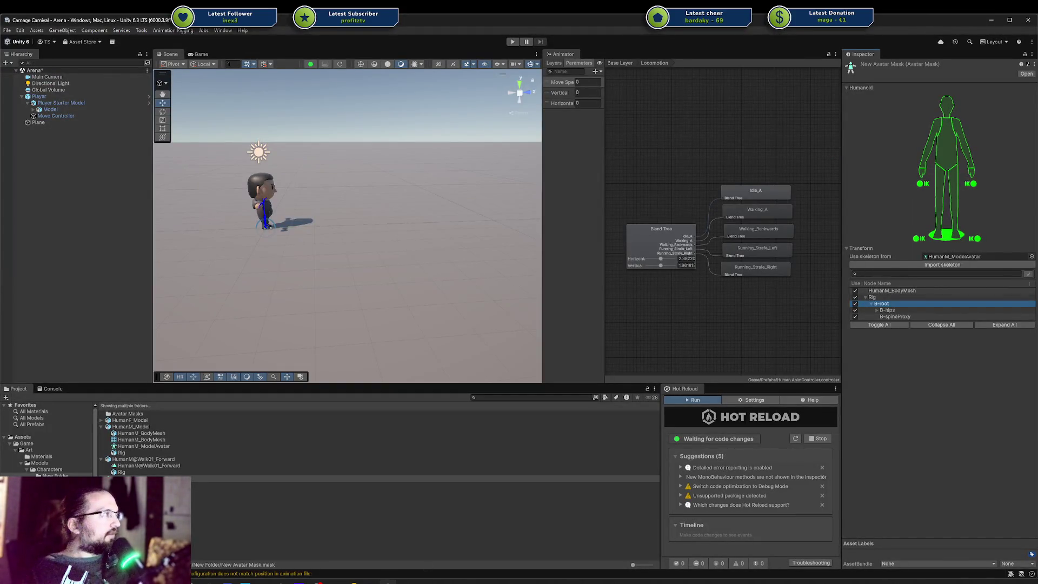
Move the Streatware 01 model from Characters into New Folder.
{"action": "left_click", "coordinate": [517, 419]}
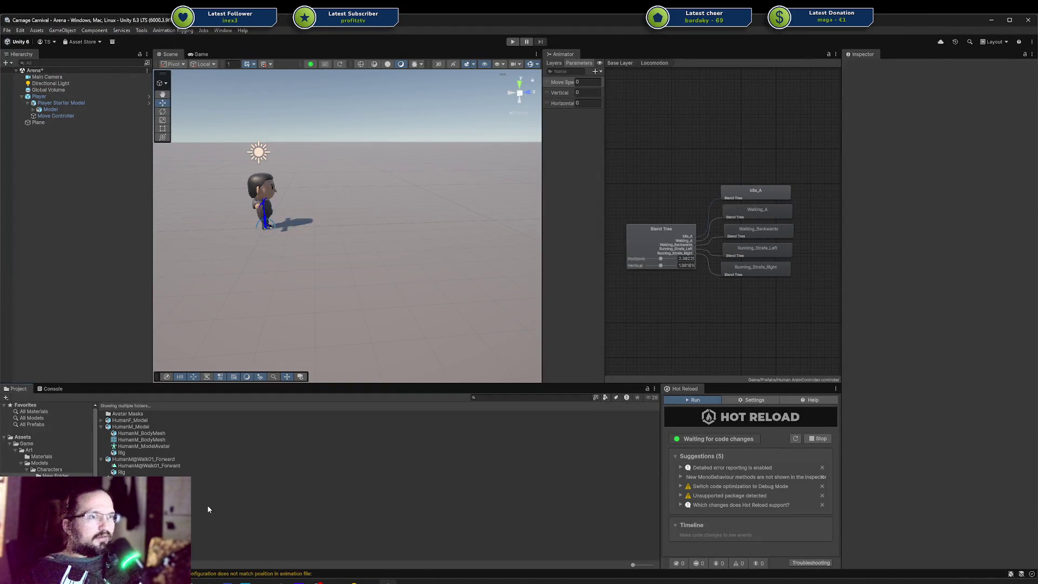
{"action": "left_click", "coordinate": [49, 469]}
{"action": "left_click", "coordinate": [130, 427]}
{"action": "left_click_drag", "start_coordinate": [144, 419], "coordinate": [138, 410]}
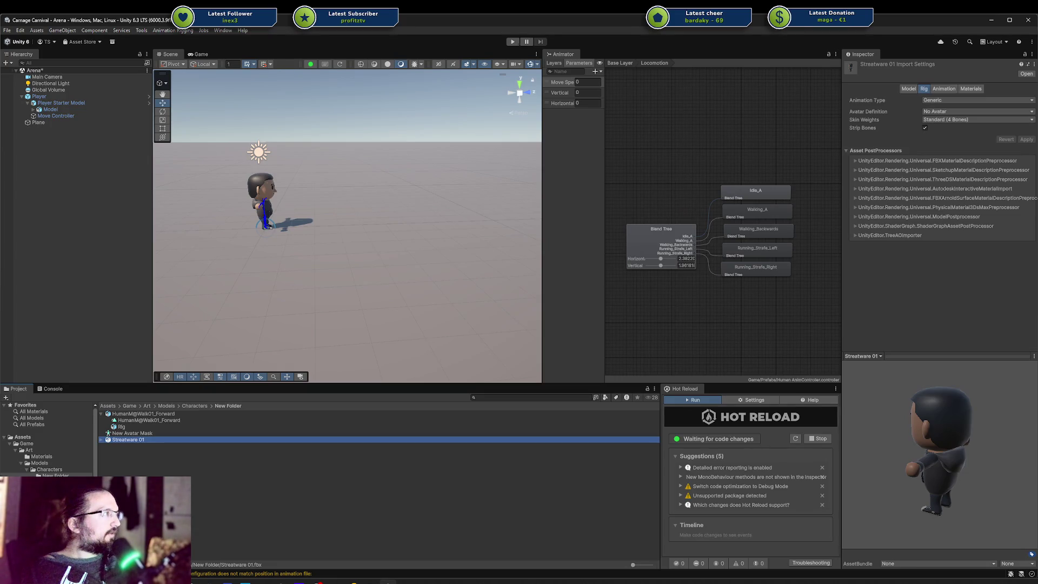
Set Streatware 01's rig to Humanoid, create the avatar from this model, apply, and open its bone mapping.
{"action": "left_click", "coordinate": [946, 100]}
{"action": "left_click", "coordinate": [951, 135]}
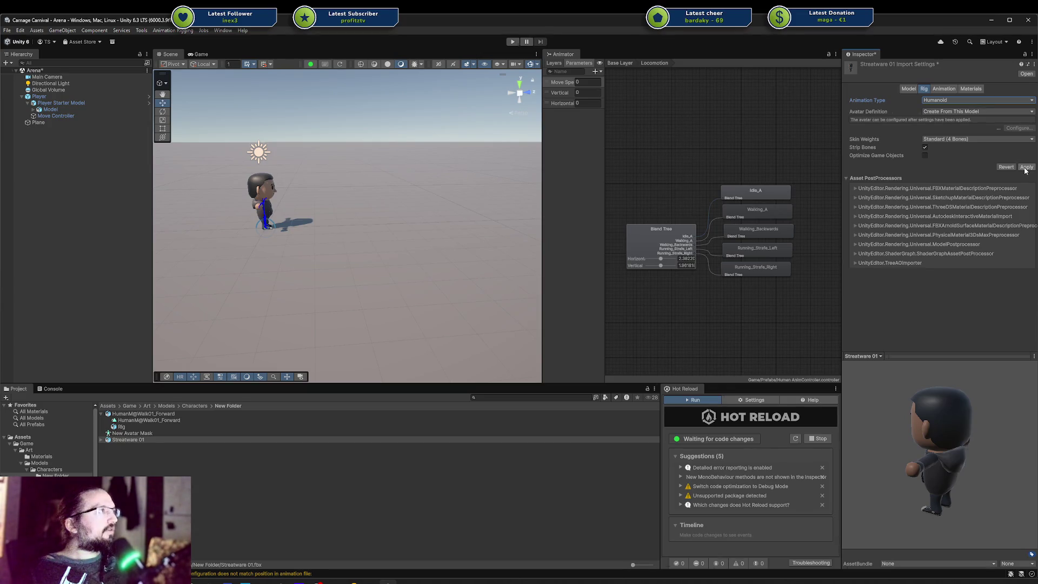
{"action": "left_click", "coordinate": [981, 110]}
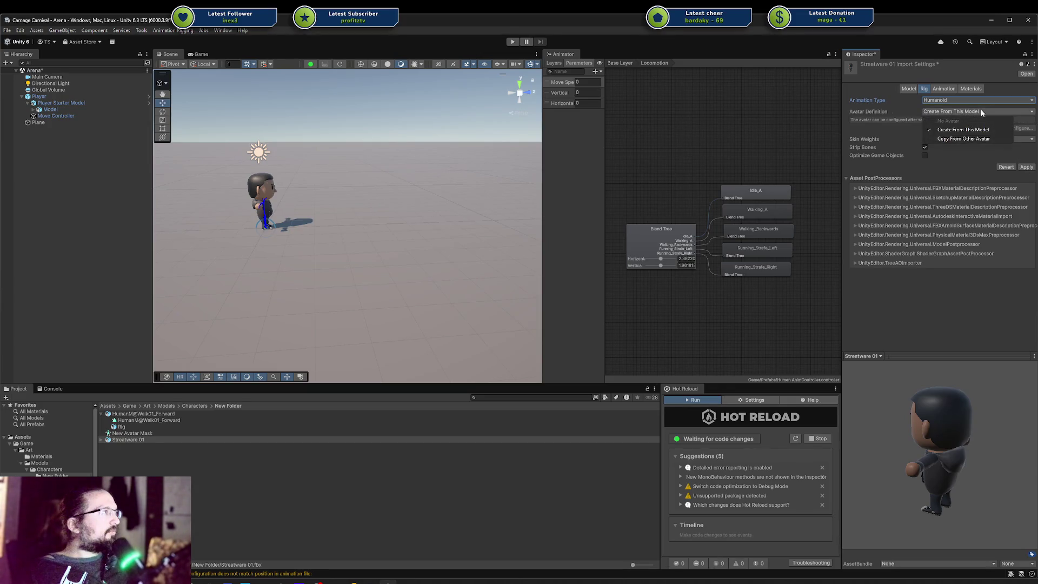
{"action": "left_click", "coordinate": [971, 173]}
{"action": "left_click", "coordinate": [1027, 168]}
{"action": "left_click", "coordinate": [1019, 121]}
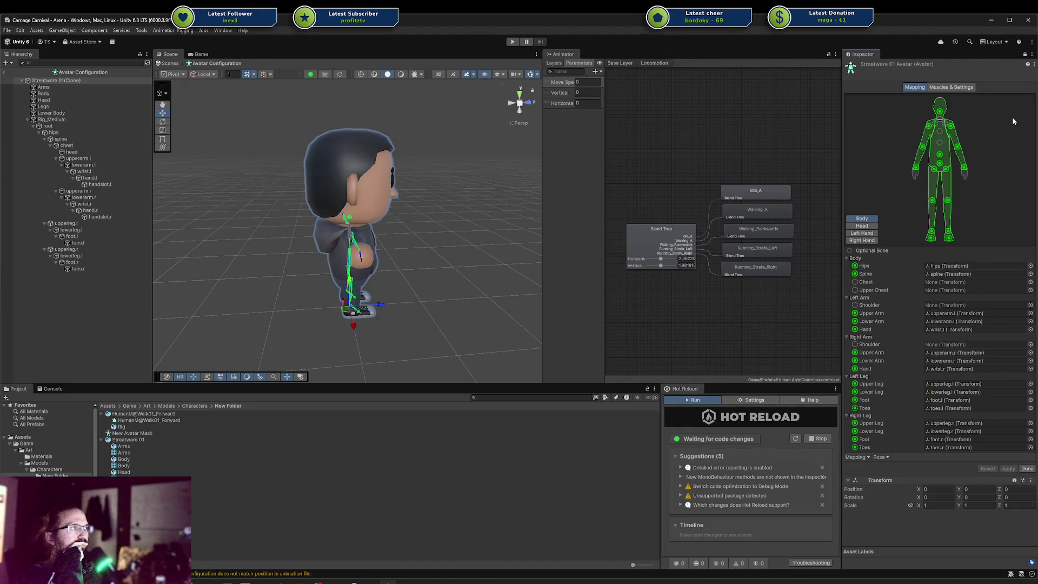
Click Done to close Streatware 01's Avatar Configuration and return to the Arena scene.
{"action": "left_click", "coordinate": [1027, 469]}
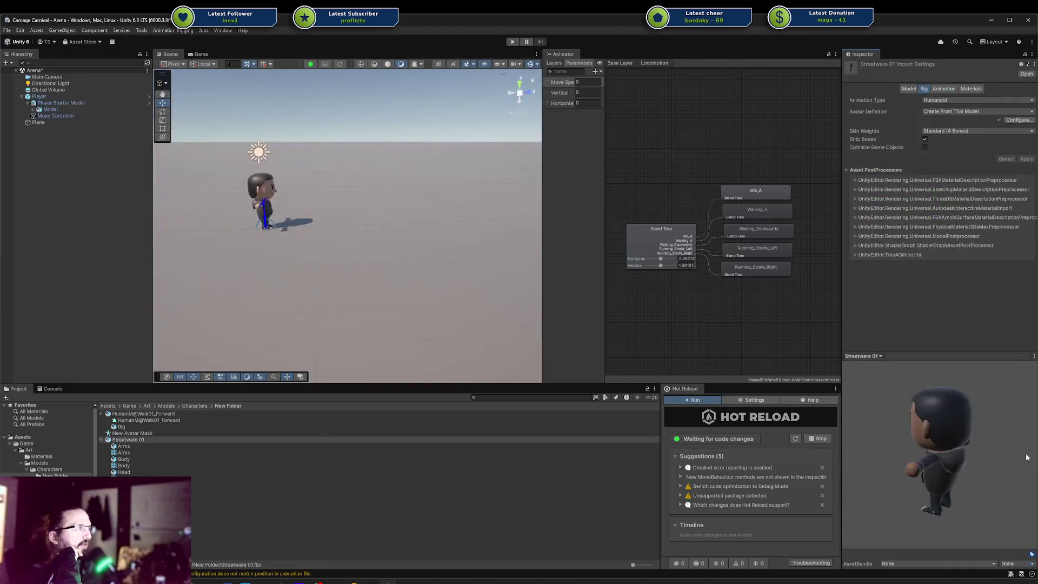
Preview the HumanM@Walk01_Forward clip playing on the Streatware character.
{"action": "left_click", "coordinate": [142, 434]}
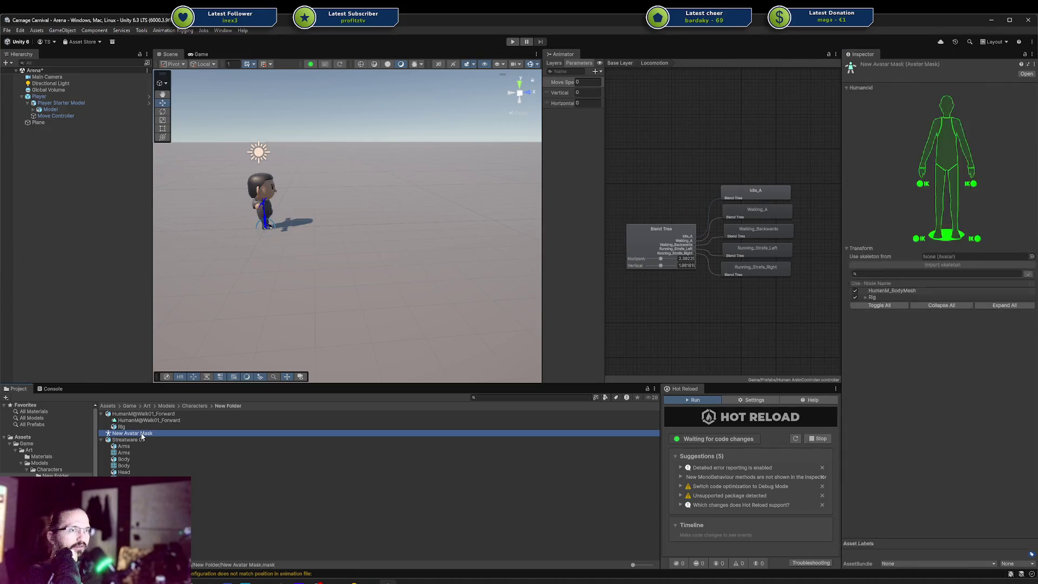
{"action": "left_click", "coordinate": [141, 422]}
{"action": "left_click_drag", "start_coordinate": [130, 439], "coordinate": [923, 457]}
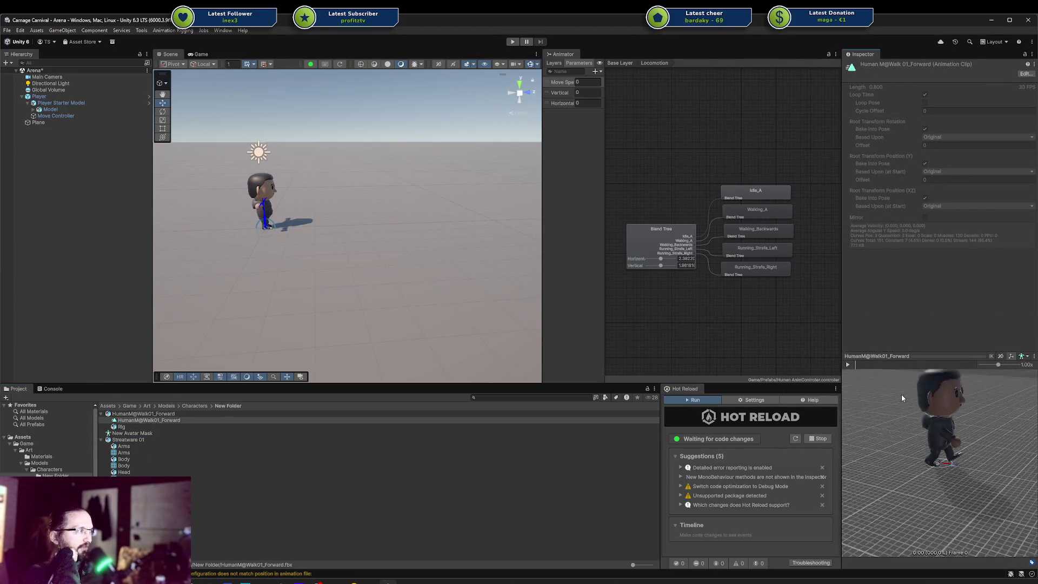
{"action": "left_click", "coordinate": [848, 366]}
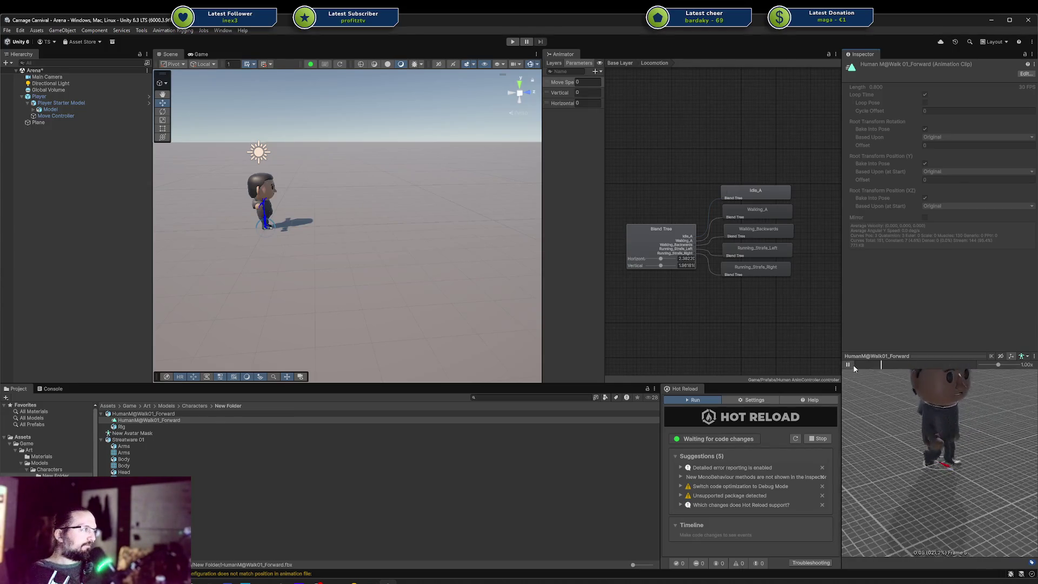
Set the walk clip's rig to Copy From Other Avatar using HumanM_ModelAvatar and apply.
{"action": "left_click", "coordinate": [118, 440]}
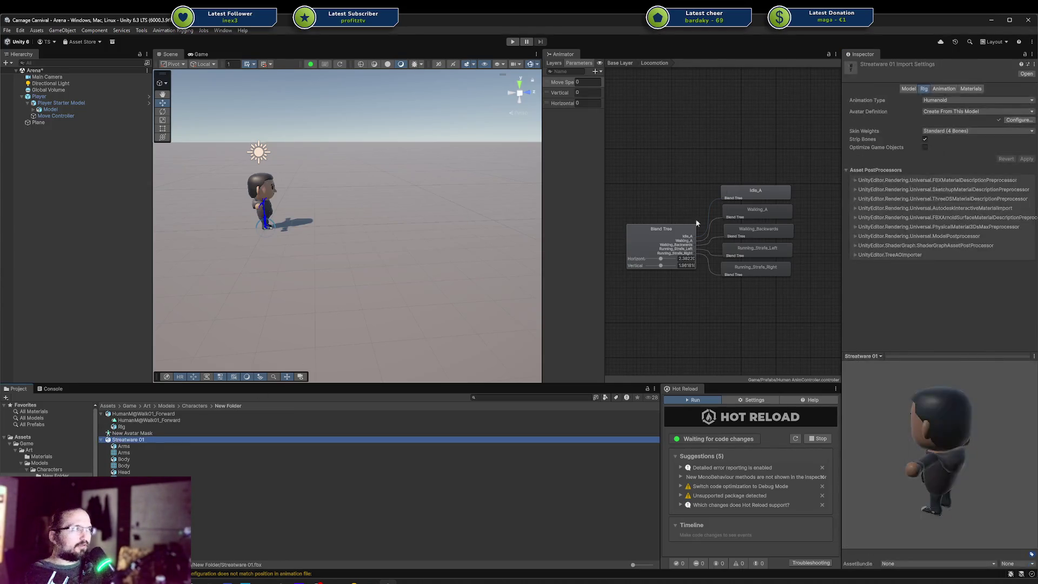
{"action": "left_click", "coordinate": [146, 433]}
{"action": "left_click", "coordinate": [146, 439]}
{"action": "left_click", "coordinate": [146, 434]}
{"action": "left_click", "coordinate": [145, 421]}
{"action": "left_click", "coordinate": [145, 414]}
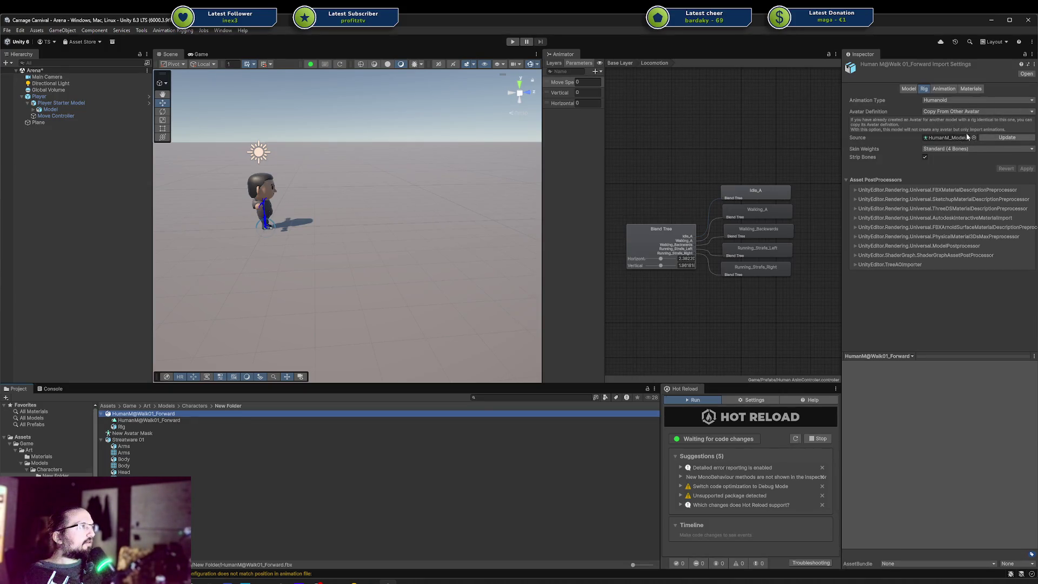
{"action": "left_click", "coordinate": [990, 137]}
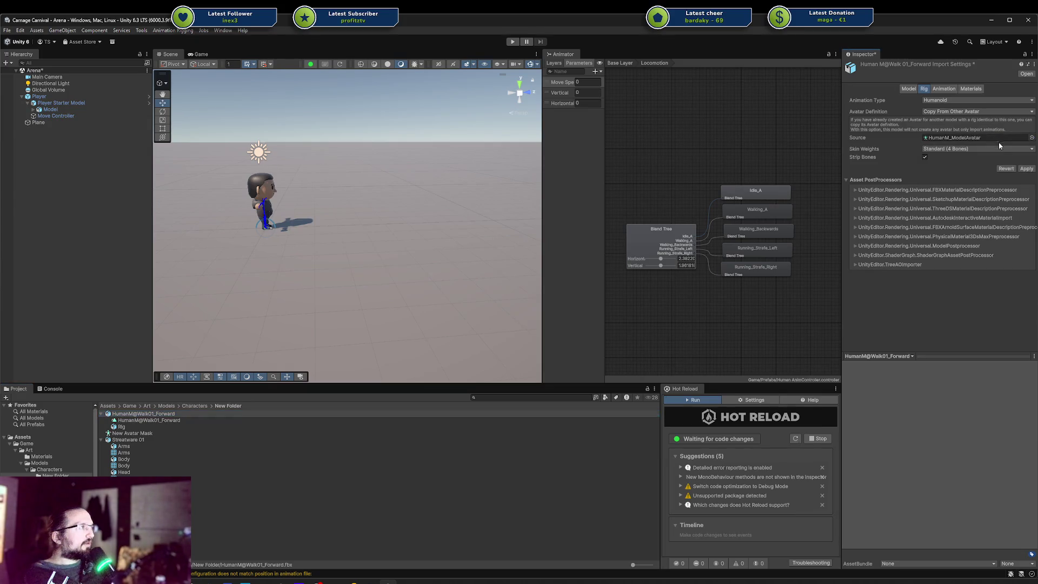
{"action": "left_click", "coordinate": [1027, 168]}
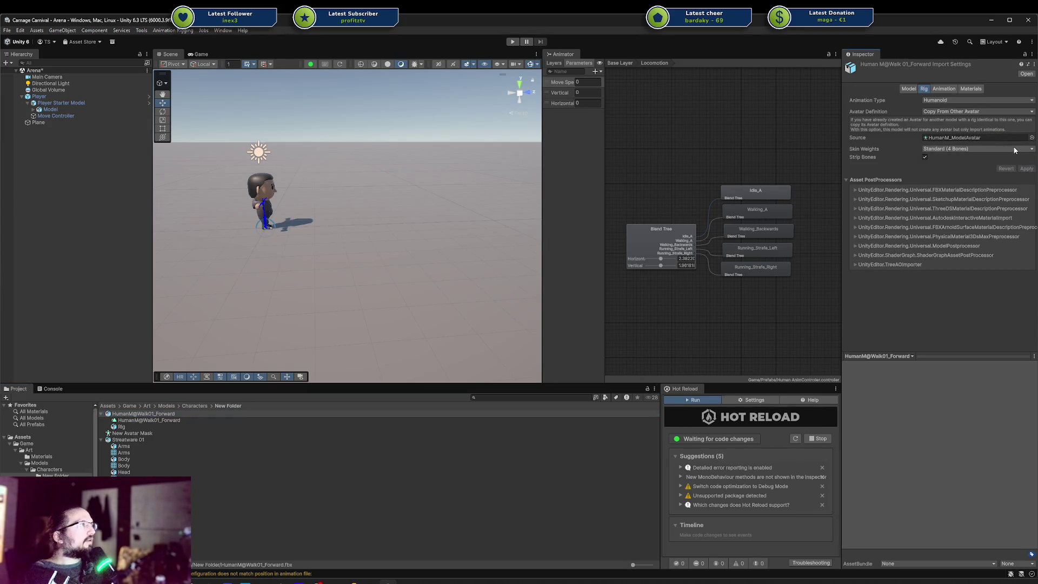
{"action": "left_click", "coordinate": [1030, 169]}
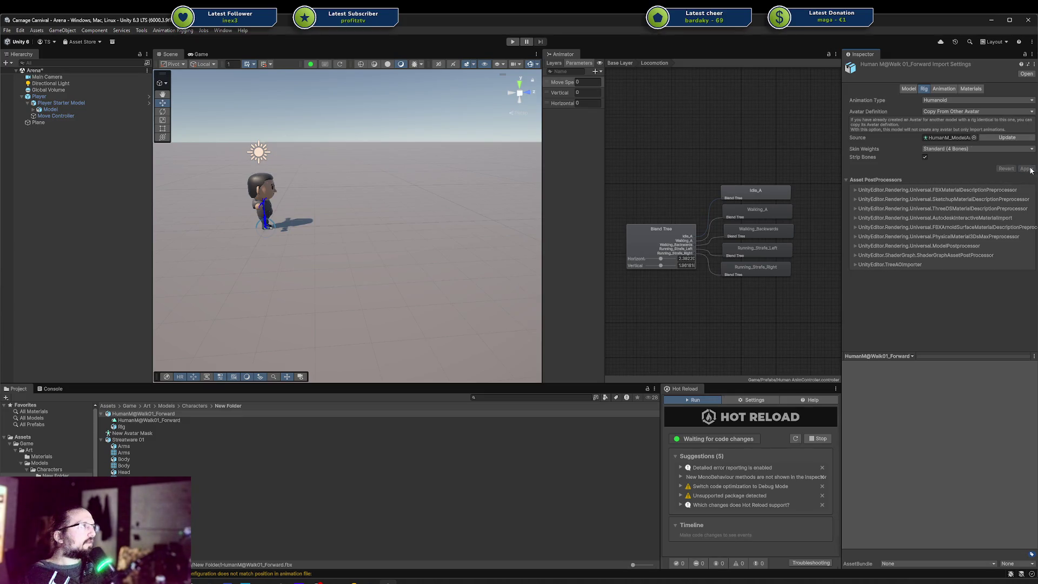
Select the Streatware 01 model and open its avatar configuration.
{"action": "left_click", "coordinate": [161, 440]}
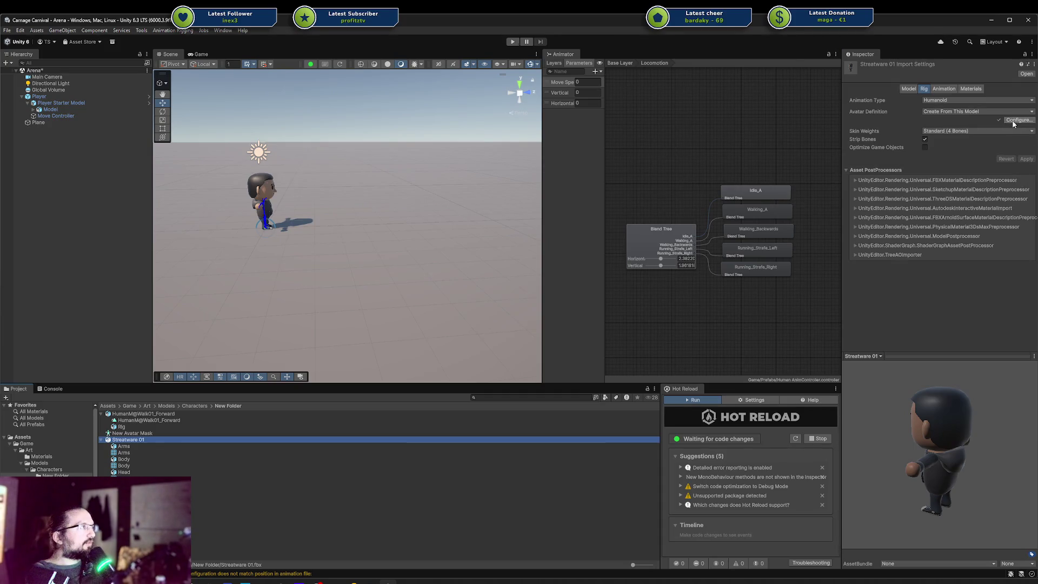
{"action": "left_click", "coordinate": [154, 415]}
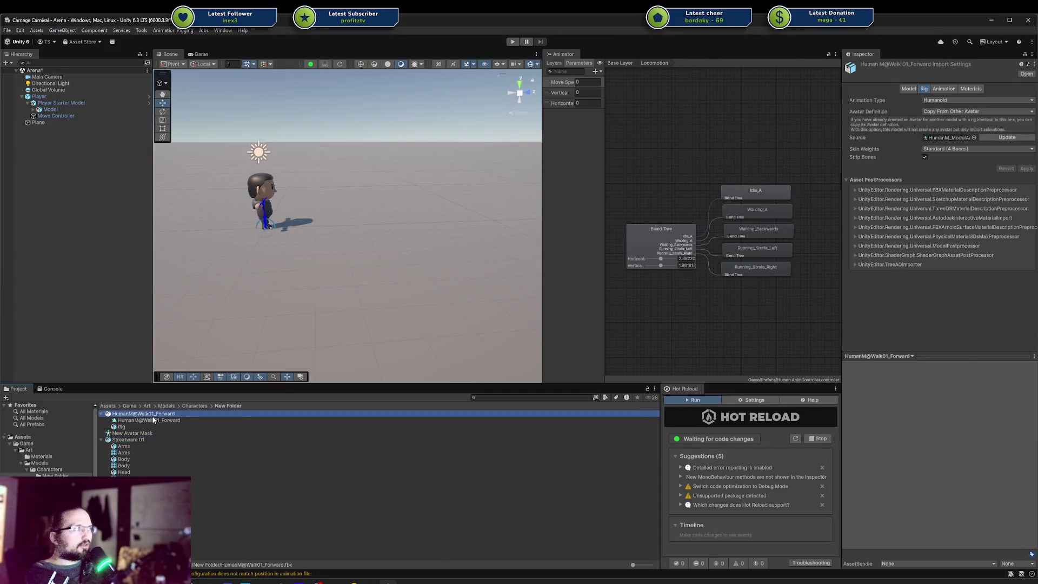
{"action": "left_click", "coordinate": [149, 439]}
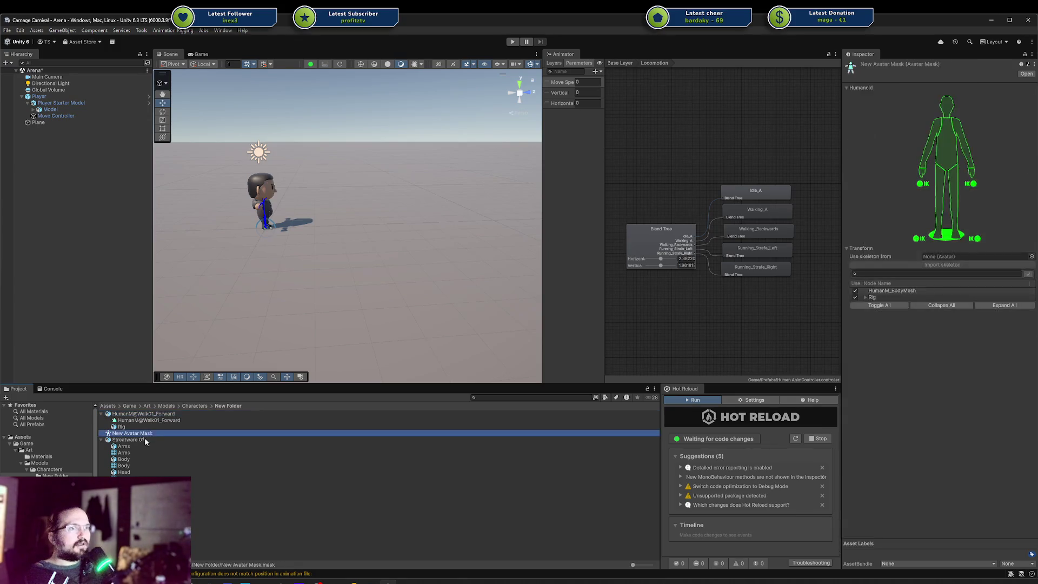
{"action": "left_click", "coordinate": [1019, 120]}
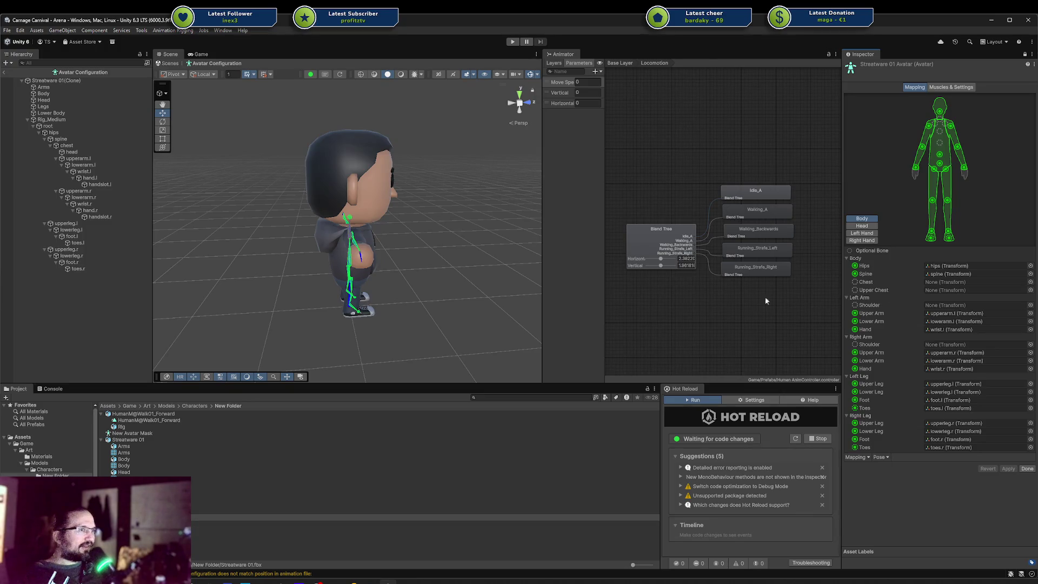
{"action": "left_click", "coordinate": [325, 243]}
{"action": "mouse_move", "coordinate": [381, 243]}
{"action": "left_mouse_down"}
{"action": "mouse_move", "coordinate": [416, 255]}
{"action": "mouse_move", "coordinate": [405, 238]}
{"action": "left_mouse_up"}
{"action": "left_click", "coordinate": [403, 220]}
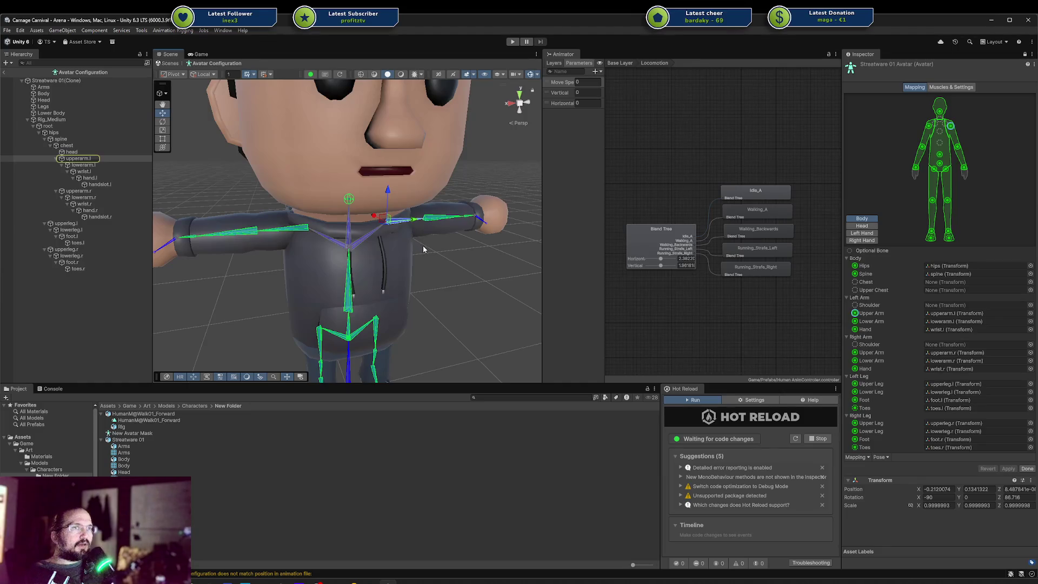
{"action": "left_click_drag", "start_coordinate": [410, 246], "coordinate": [387, 227]}
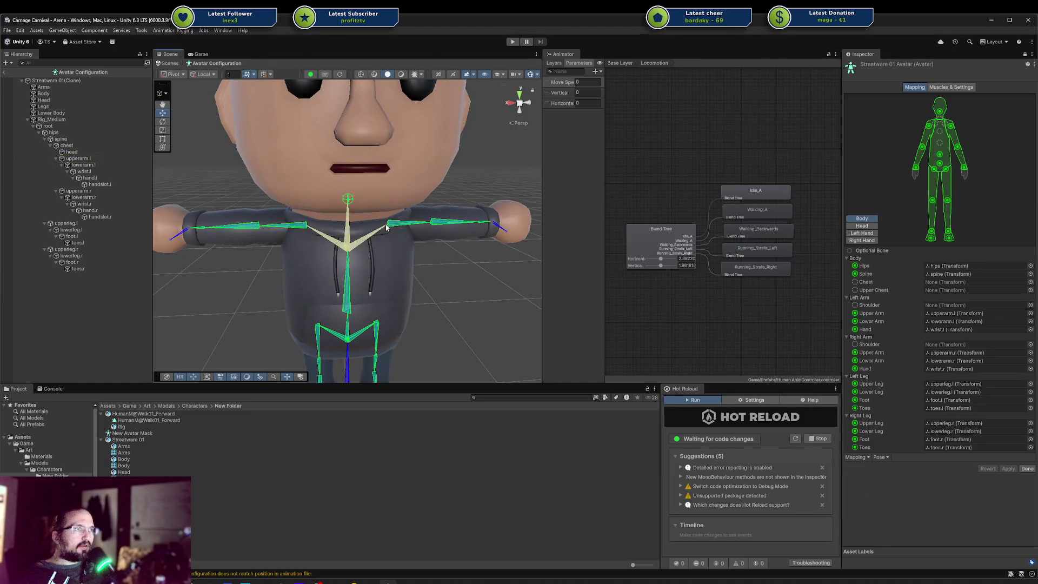
{"action": "left_click", "coordinate": [386, 227]}
{"action": "left_click", "coordinate": [403, 223]}
{"action": "mouse_move", "coordinate": [473, 246]}
{"action": "left_mouse_down"}
{"action": "mouse_move", "coordinate": [412, 242]}
{"action": "mouse_move", "coordinate": [500, 222]}
{"action": "left_mouse_up"}
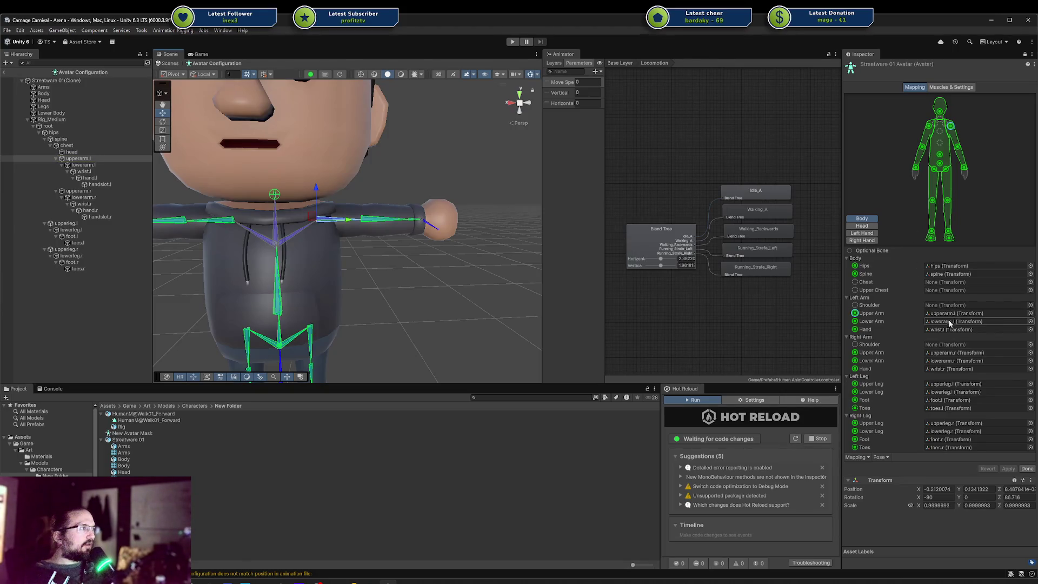
{"action": "left_click", "coordinate": [427, 225]}
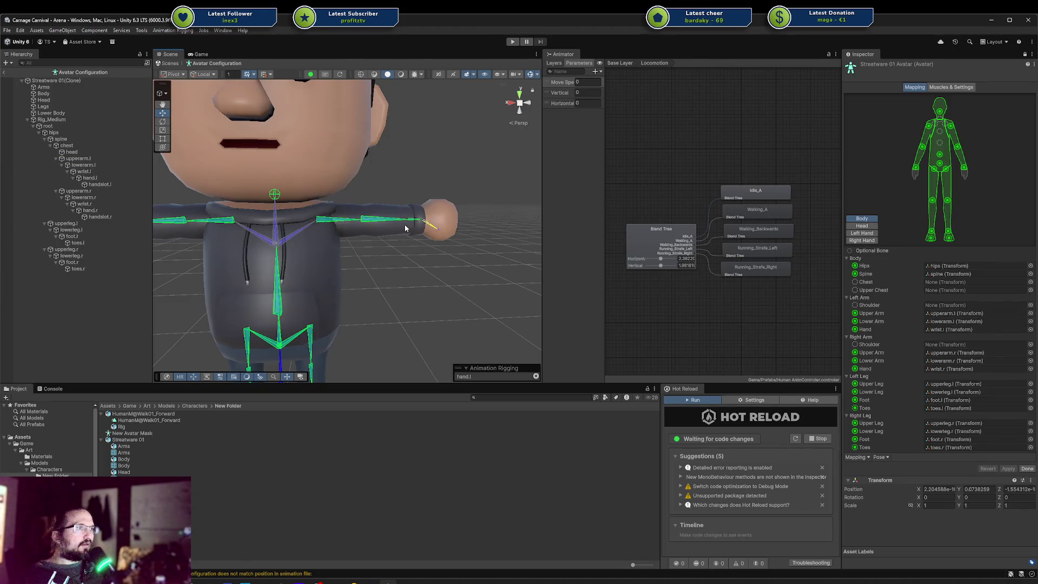
{"action": "left_click", "coordinate": [417, 221]}
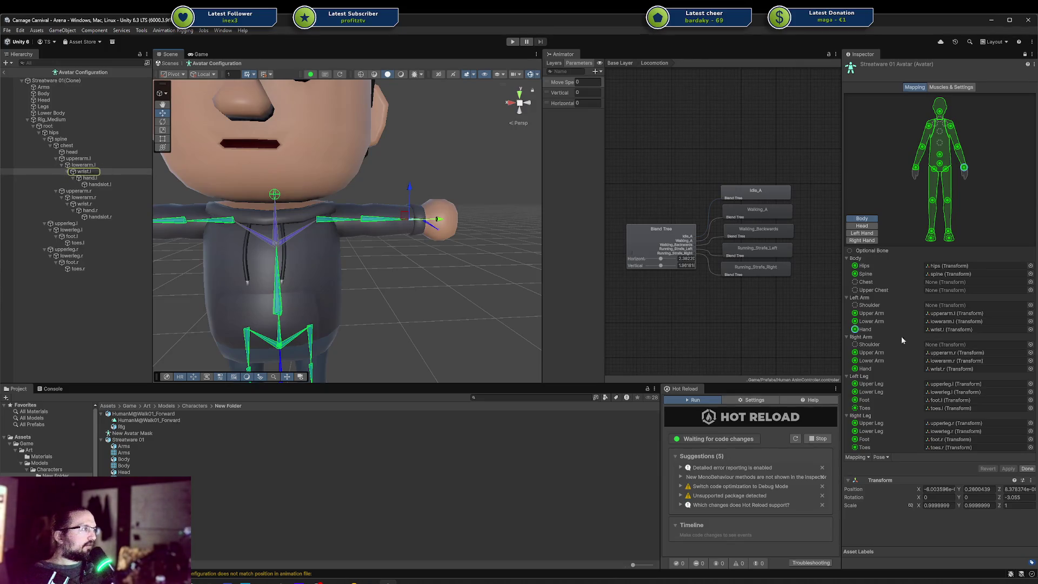
{"action": "left_click", "coordinate": [944, 322]}
{"action": "mouse_move", "coordinate": [335, 281]}
{"action": "left_mouse_down"}
{"action": "mouse_move", "coordinate": [460, 285]}
{"action": "mouse_move", "coordinate": [494, 264]}
{"action": "left_mouse_up"}
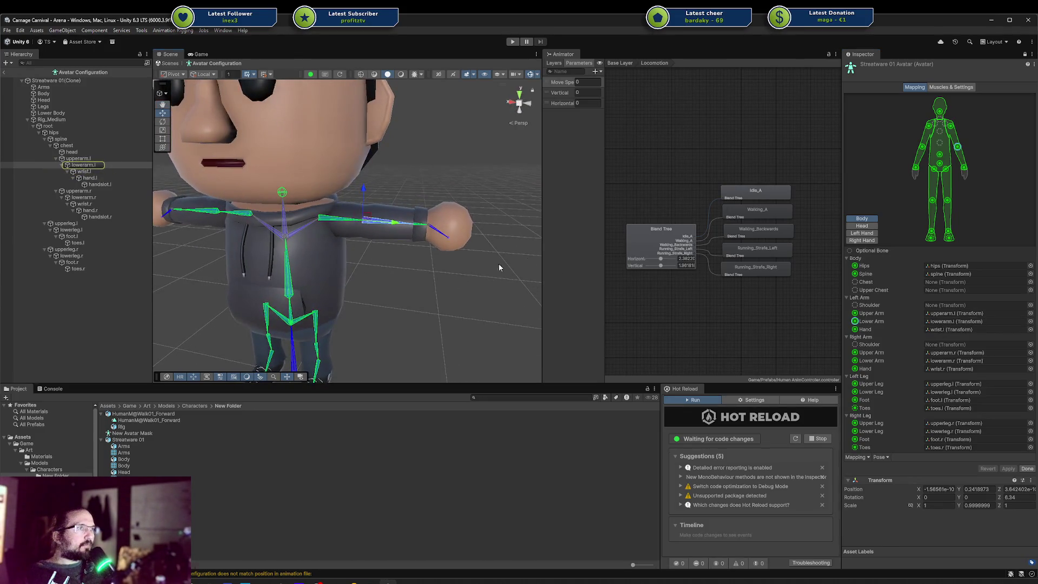
{"action": "left_click", "coordinate": [352, 222]}
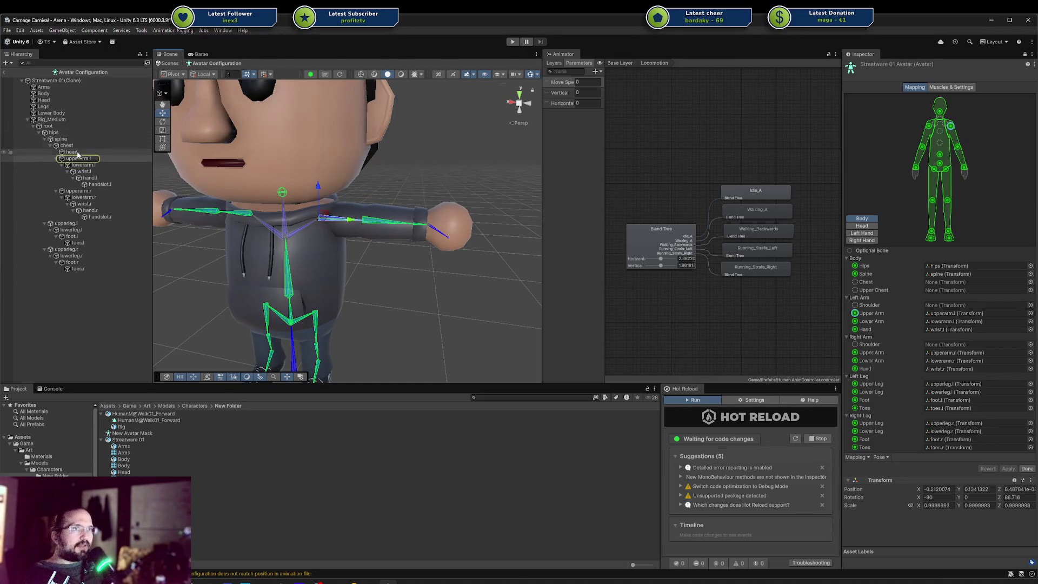
{"action": "left_click", "coordinate": [939, 306]}
{"action": "left_click_drag", "start_coordinate": [946, 314], "coordinate": [944, 305]}
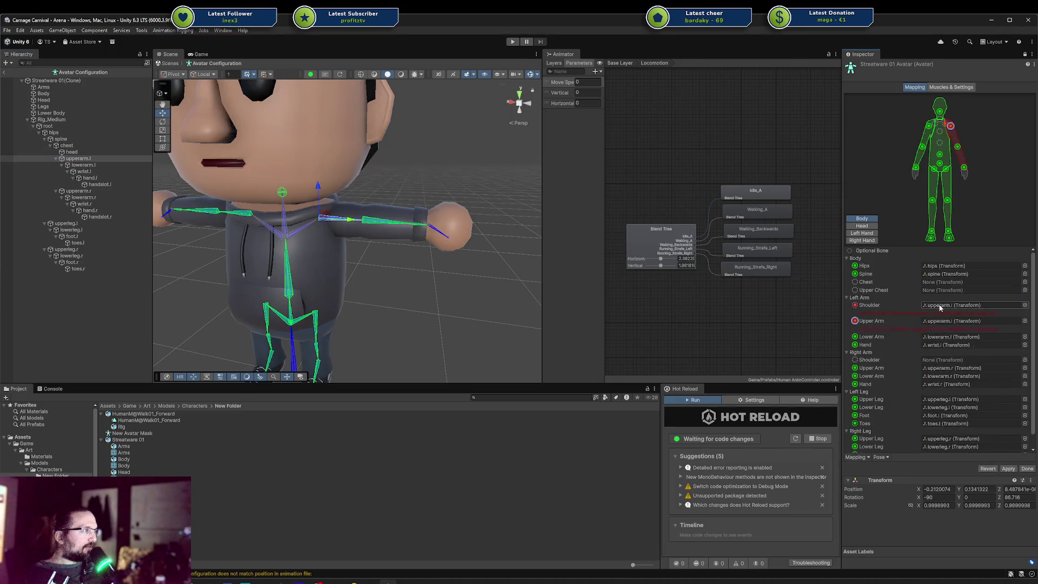
{"action": "left_click", "coordinate": [955, 321]}
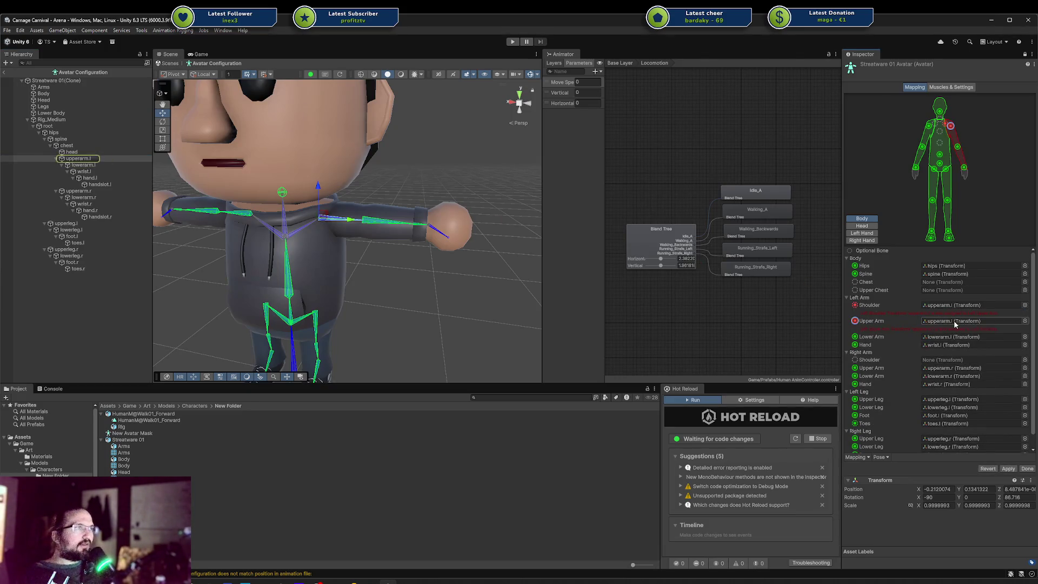
{"action": "mouse_move", "coordinate": [103, 163]}
{"action": "left_mouse_down"}
{"action": "mouse_move", "coordinate": [957, 305]}
{"action": "mouse_move", "coordinate": [950, 321]}
{"action": "left_mouse_up"}
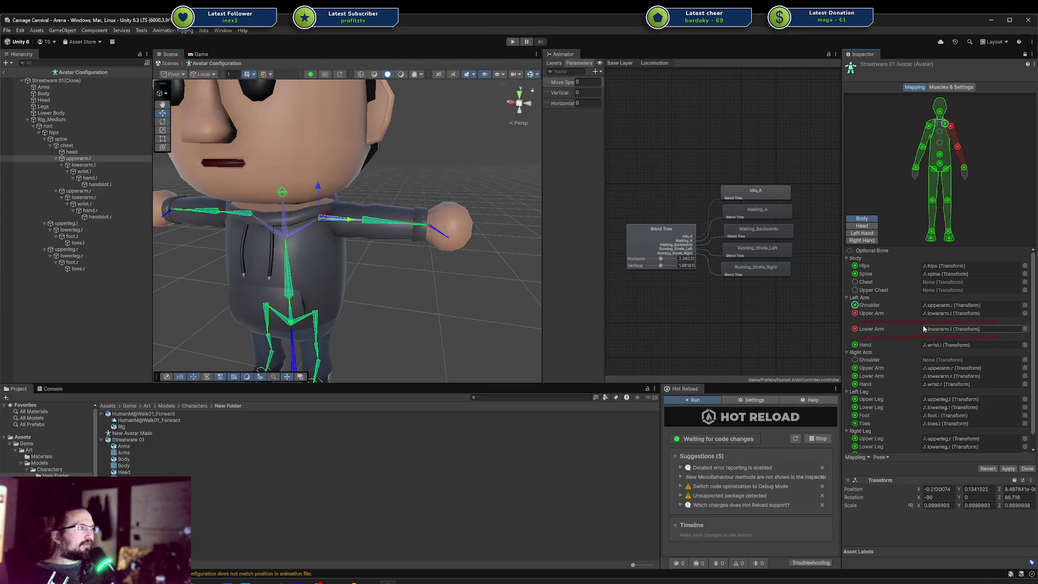
{"action": "left_click", "coordinate": [927, 329]}
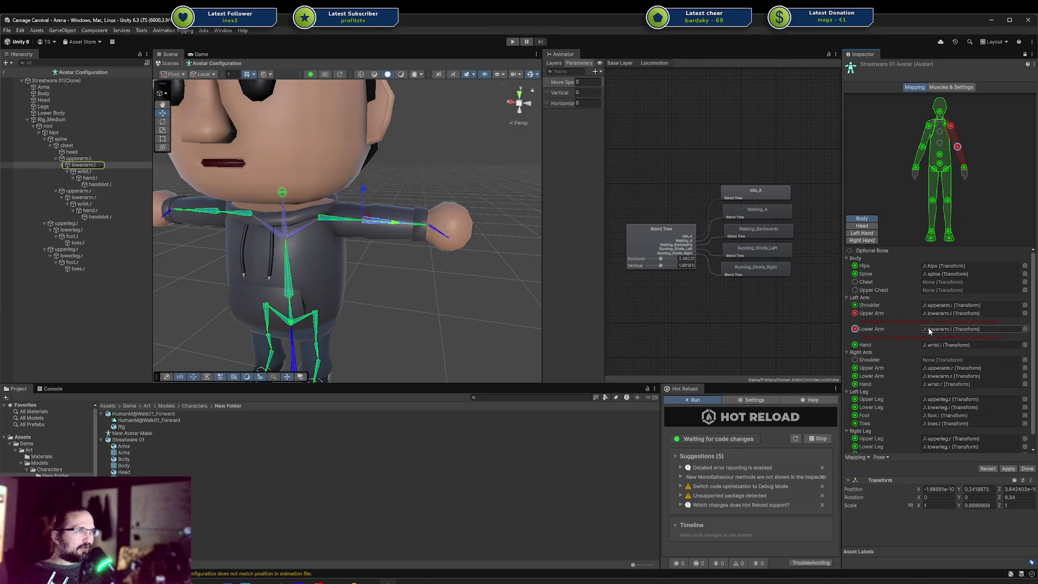
{"action": "left_click", "coordinate": [937, 315]}
{"action": "left_click", "coordinate": [939, 305]}
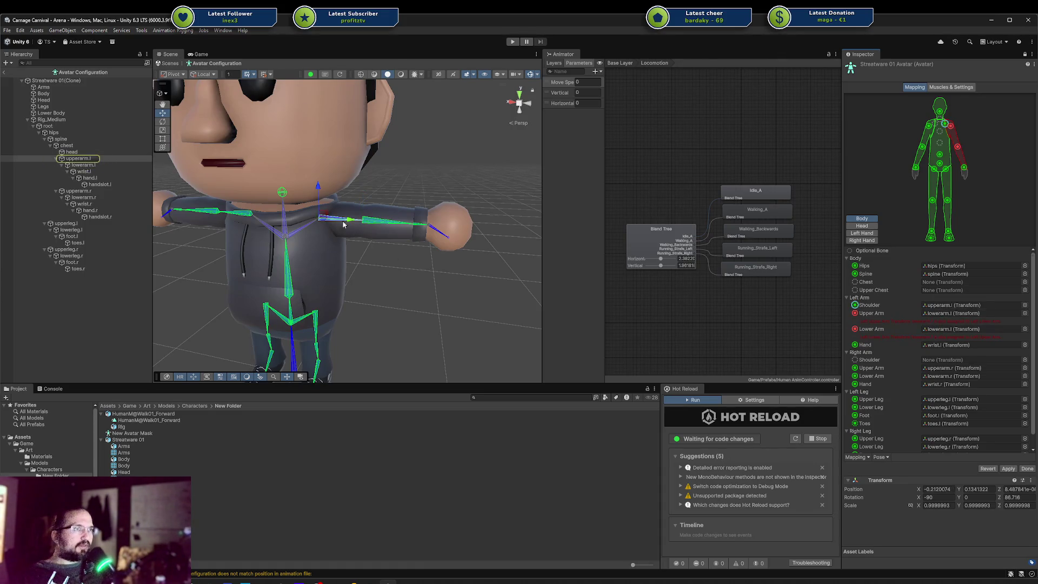
{"action": "left_click", "coordinate": [953, 313]}
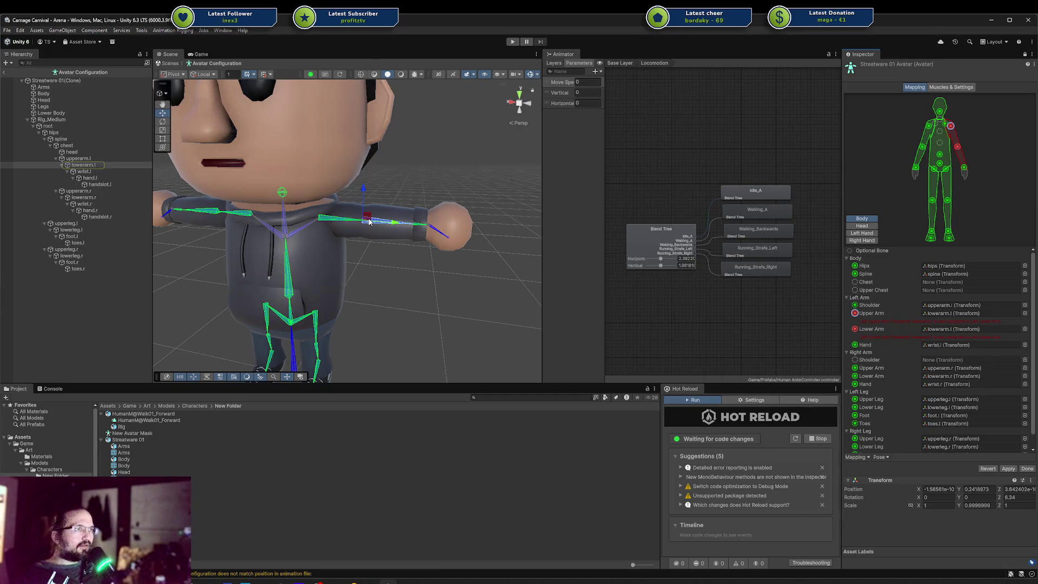
{"action": "left_click", "coordinate": [428, 224]}
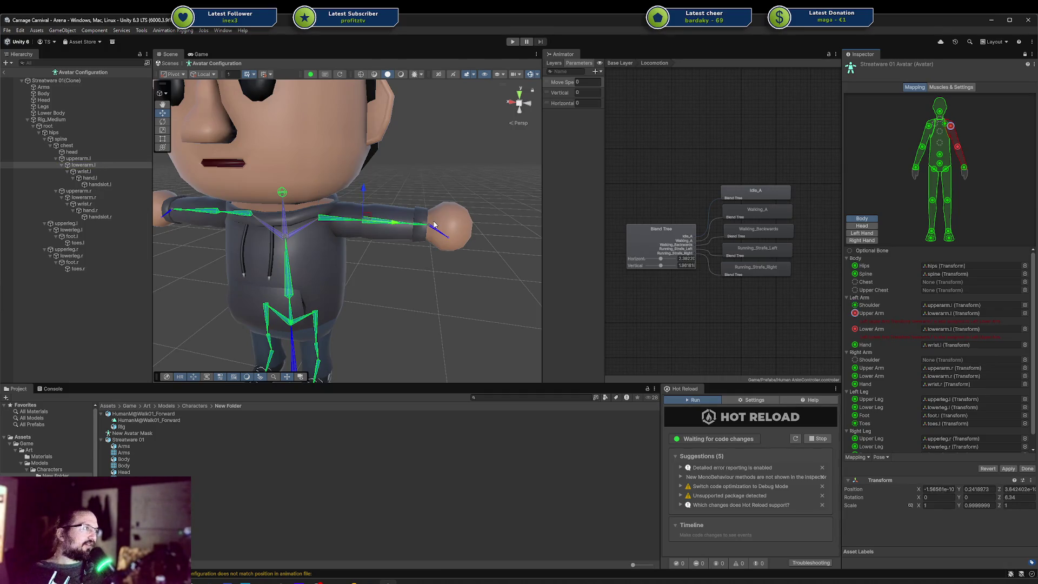
{"action": "mouse_move", "coordinate": [324, 218]}
{"action": "left_mouse_down"}
{"action": "mouse_move", "coordinate": [314, 235]}
{"action": "mouse_move", "coordinate": [427, 235]}
{"action": "left_mouse_up"}
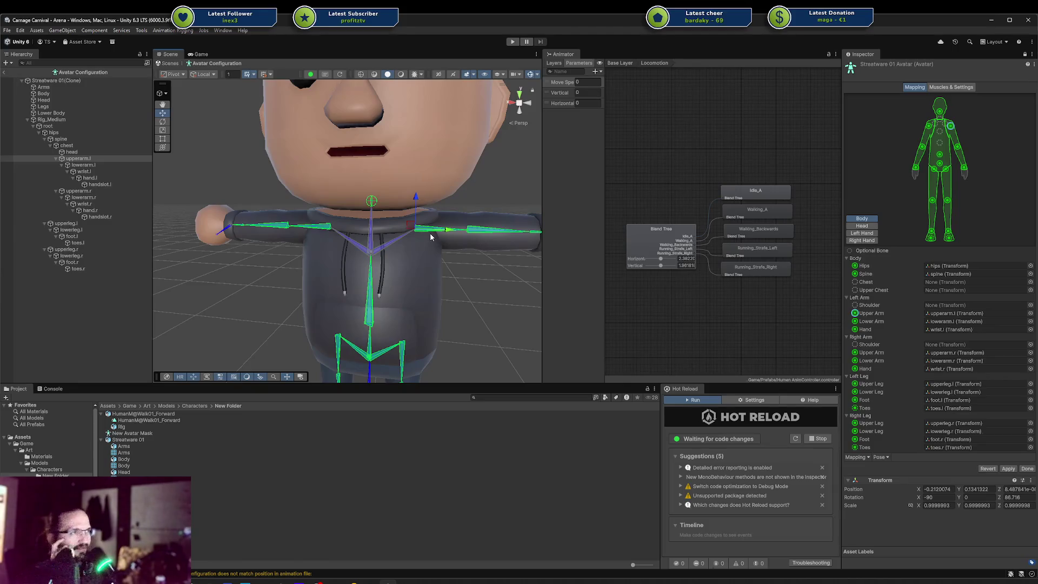
Test the right arm's bones, then look at the Human Head Mask in Avatar Masks.
{"action": "mouse_move", "coordinate": [446, 234]}
{"action": "left_mouse_down"}
{"action": "mouse_move", "coordinate": [528, 233]}
{"action": "mouse_move", "coordinate": [457, 234]}
{"action": "left_mouse_up"}
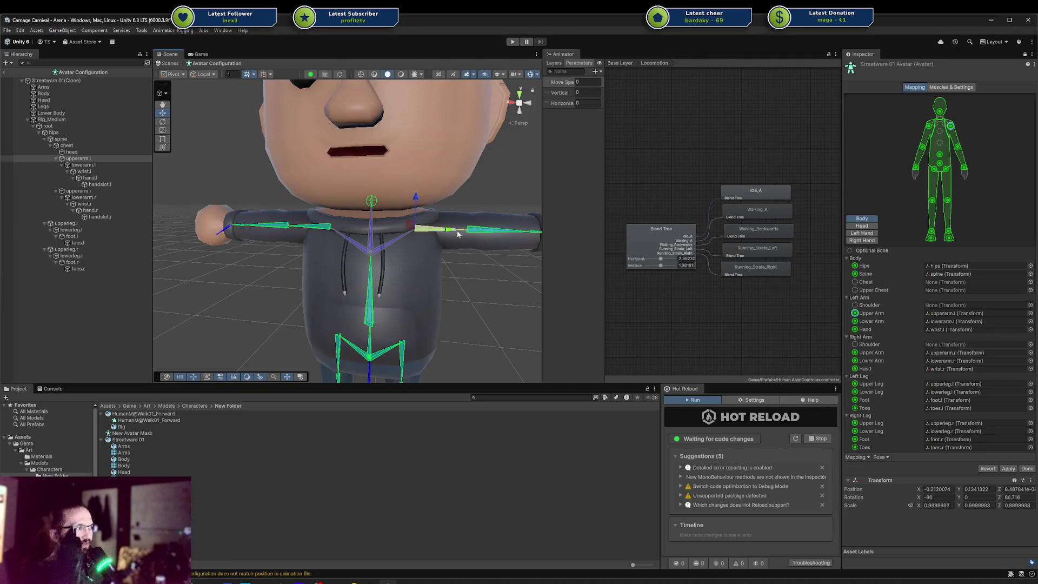
{"action": "scroll", "coordinate": [48, 438], "scroll_direction": "down", "scroll_amount": 5}
{"action": "scroll", "coordinate": [48, 438], "scroll_direction": "down", "scroll_amount": 2}
{"action": "left_click", "coordinate": [48, 486]}
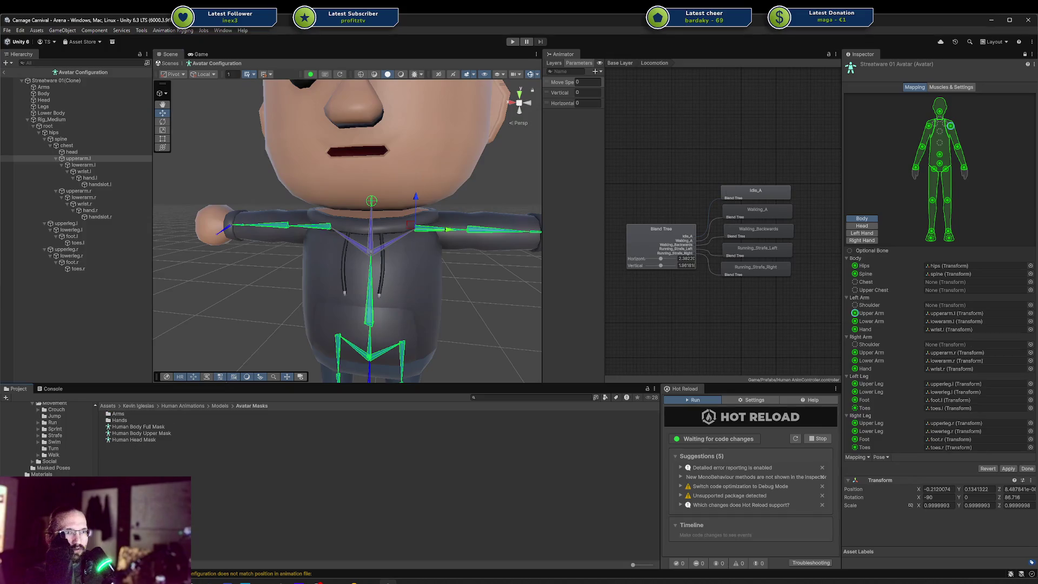
{"action": "left_click", "coordinate": [151, 440]}
Reselect Streatware 01 in New Folder and revert its unapplied import settings.
{"action": "scroll", "coordinate": [48, 438], "scroll_direction": "up", "scroll_amount": 2}
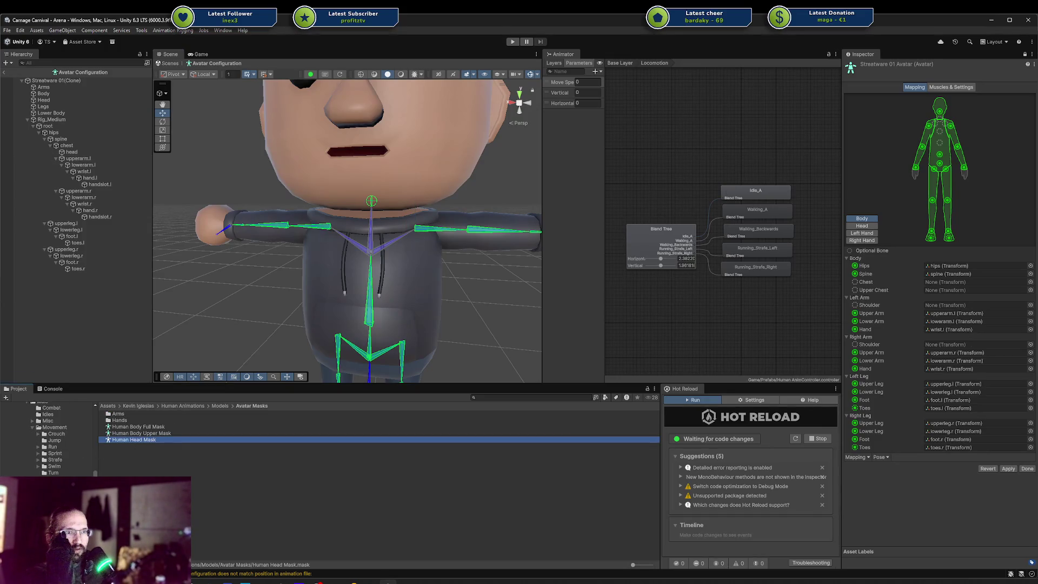
{"action": "scroll", "coordinate": [70, 443], "scroll_direction": "up", "scroll_amount": 5}
{"action": "left_click", "coordinate": [57, 476]}
{"action": "left_click", "coordinate": [132, 434]}
{"action": "left_click", "coordinate": [130, 440]}
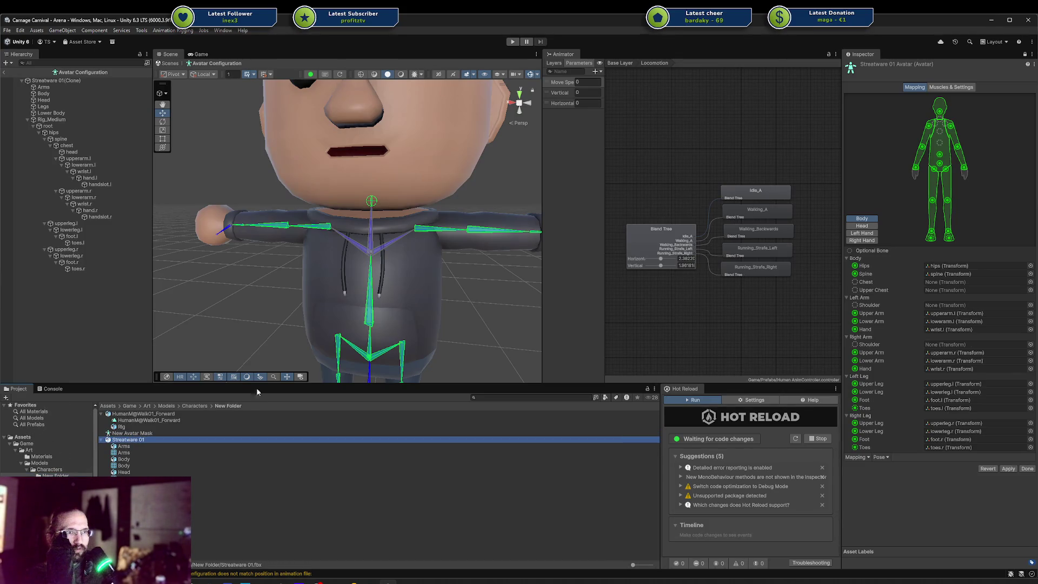
{"action": "left_click", "coordinate": [952, 87]}
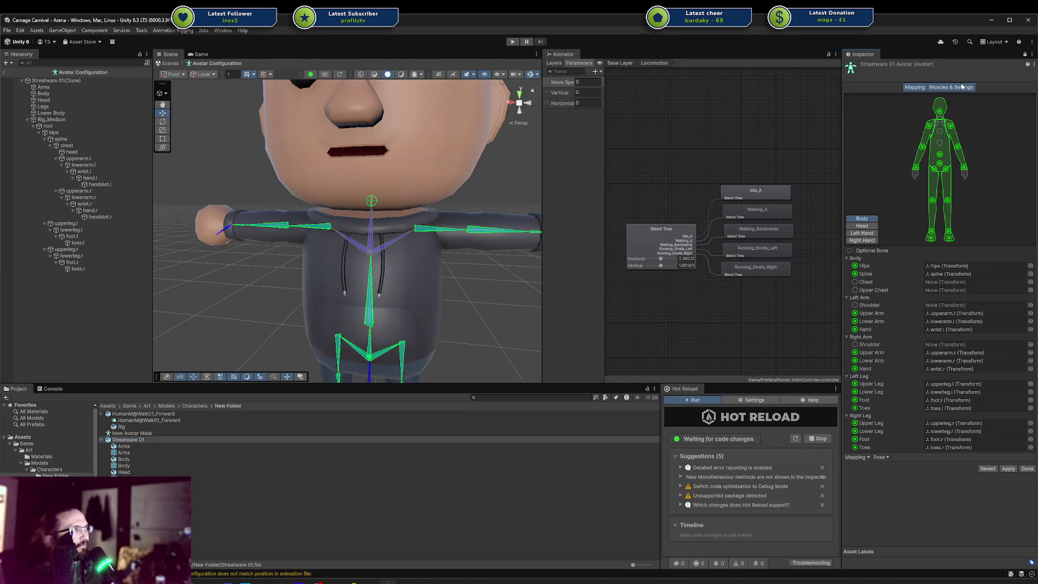
{"action": "left_click", "coordinate": [561, 314]}
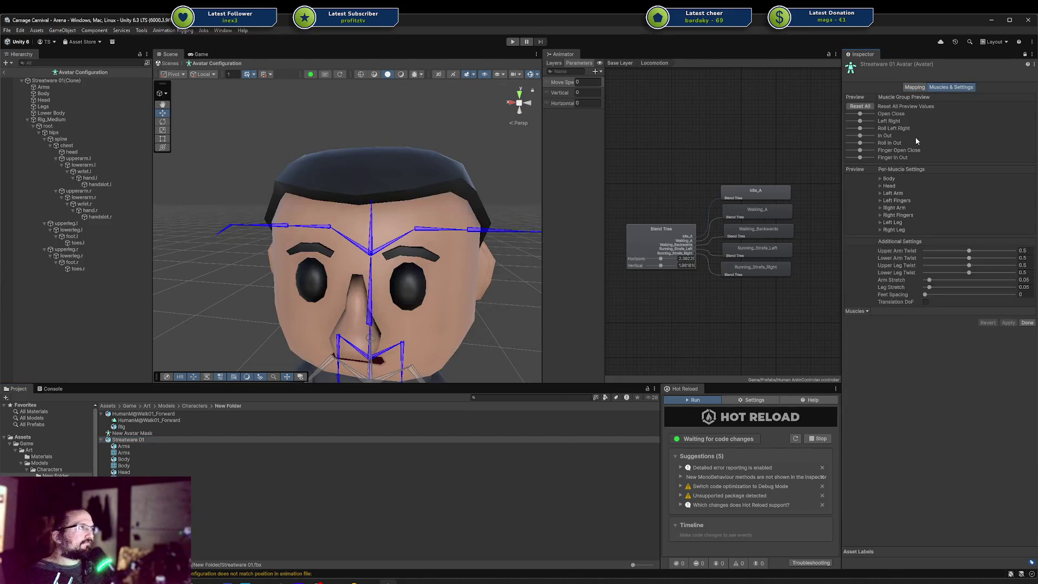
{"action": "left_click", "coordinate": [915, 87]}
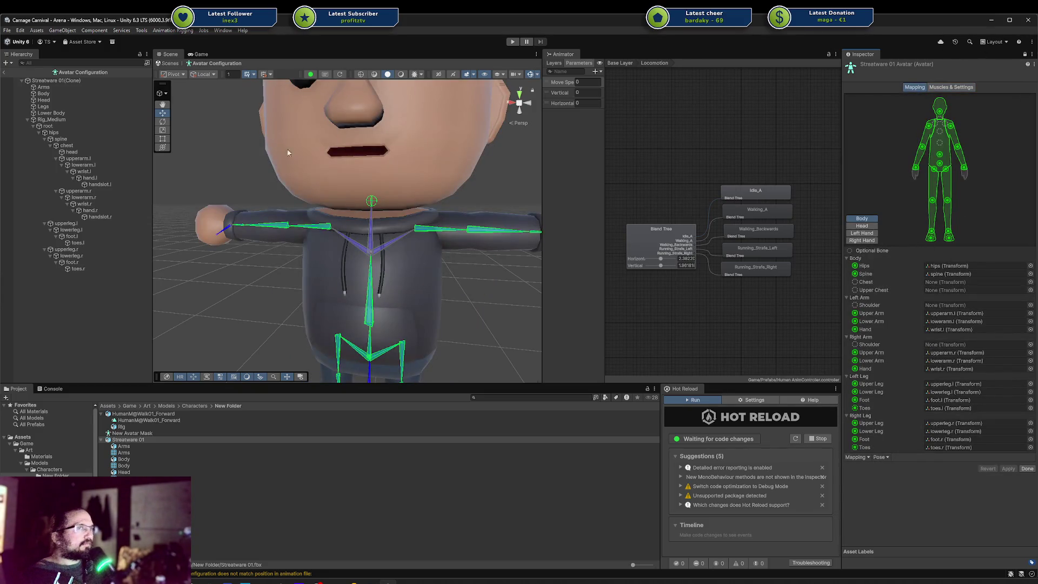
Select HumanM@Walk01_Forward in New Folder and exit Avatar Configuration with Done.
{"action": "left_click", "coordinate": [56, 475]}
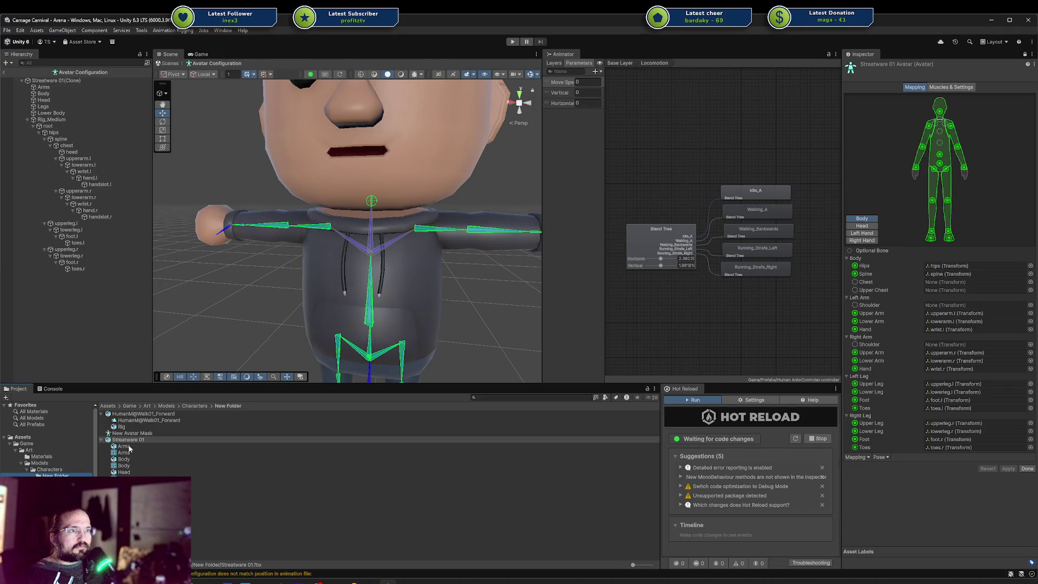
{"action": "left_click", "coordinate": [133, 414]}
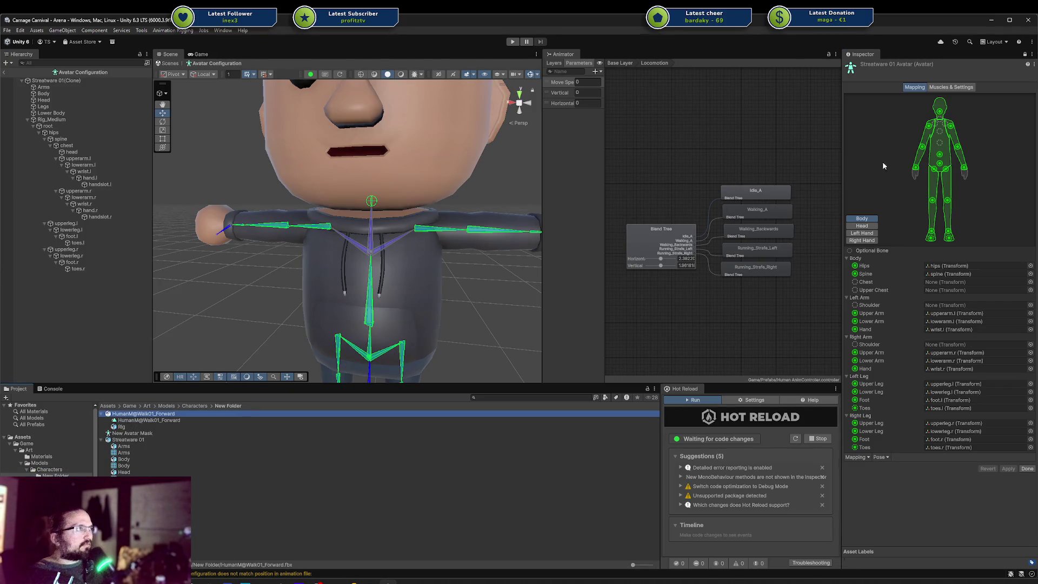
{"action": "left_click", "coordinate": [1027, 469]}
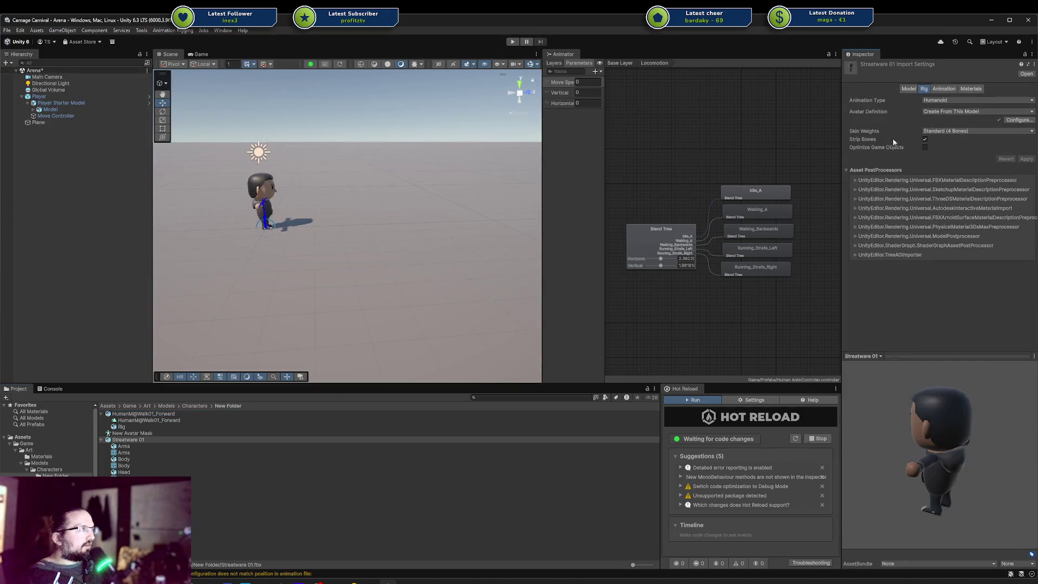
Trace the walk clip's source avatar to HumanM_Model and open its bone mapping.
{"action": "left_click", "coordinate": [169, 414]}
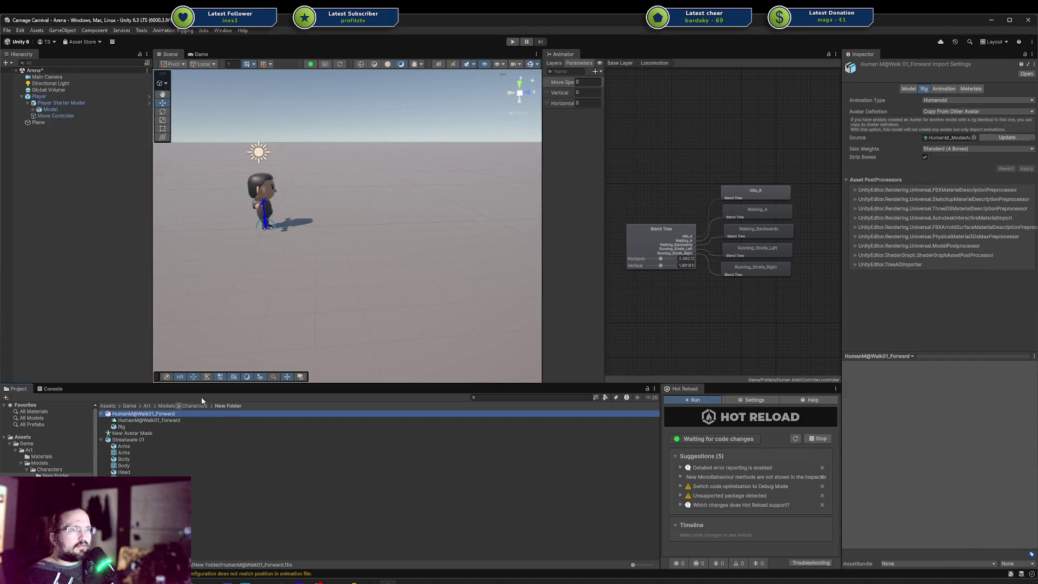
{"action": "left_click", "coordinate": [943, 138]}
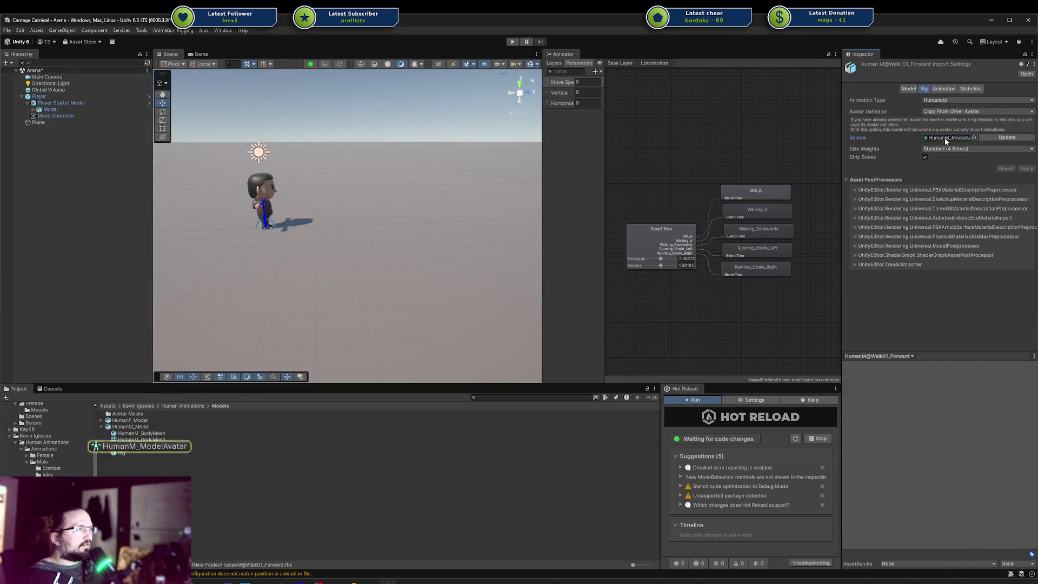
{"action": "left_click", "coordinate": [130, 427]}
{"action": "left_click", "coordinate": [1008, 119]}
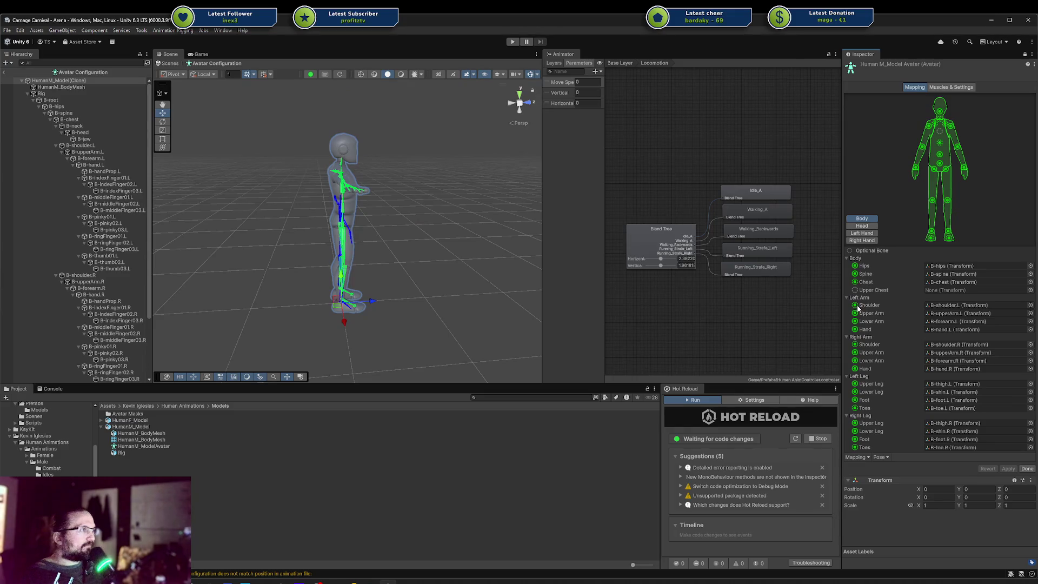
Inspect HumanM_Model's mapping from the front, checking its left shoulder bone, then exit.
{"action": "left_click_drag", "start_coordinate": [413, 225], "coordinate": [232, 211]}
{"action": "scroll", "coordinate": [473, 162], "scroll_direction": "up", "scroll_amount": 5}
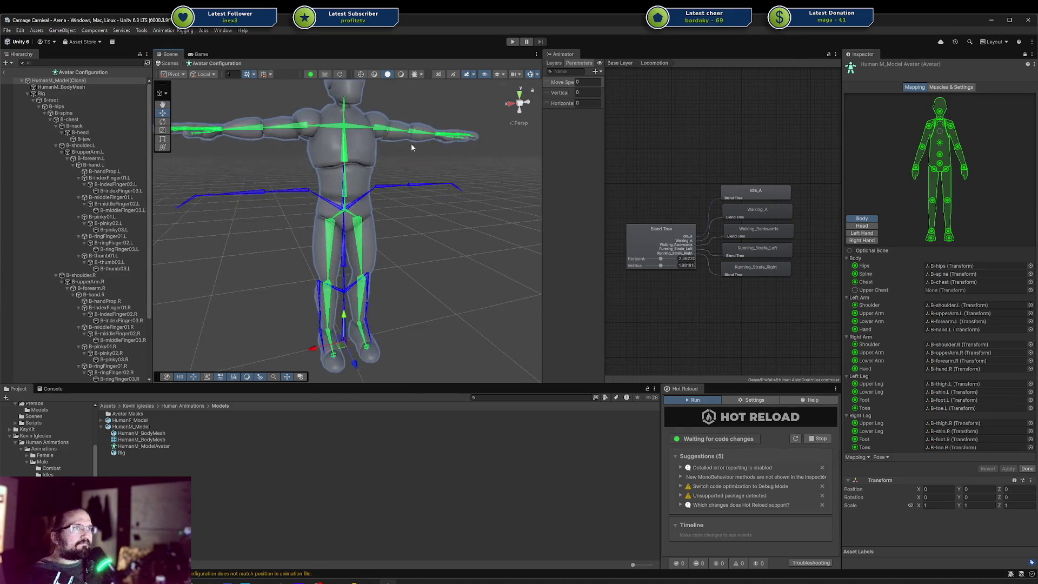
{"action": "scroll", "coordinate": [411, 146], "scroll_direction": "up", "scroll_amount": 5}
{"action": "left_click", "coordinate": [947, 306]}
{"action": "scroll", "coordinate": [356, 199], "scroll_direction": "up", "scroll_amount": 3}
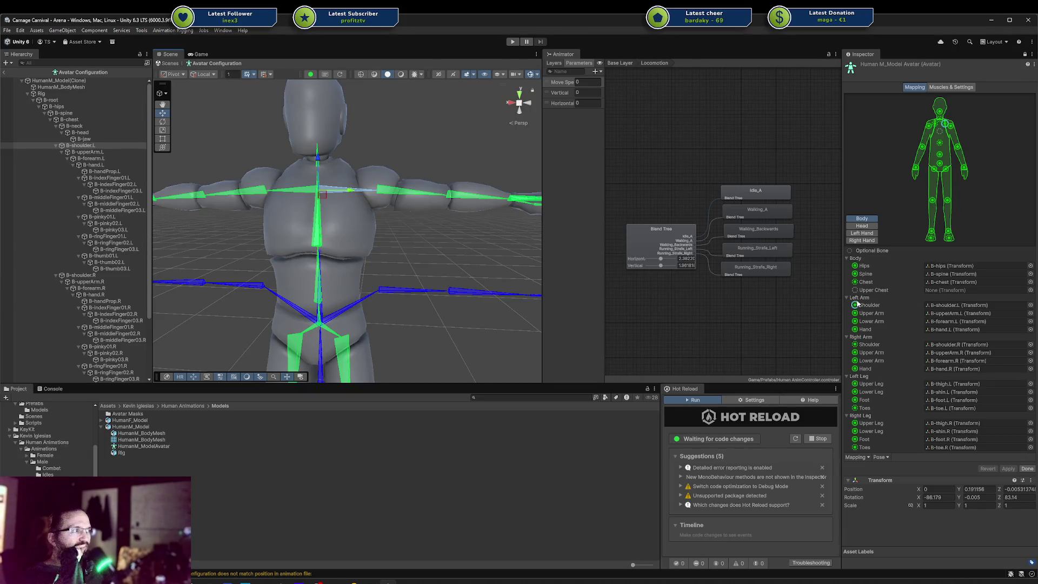
{"action": "scroll", "coordinate": [54, 444], "scroll_direction": "up", "scroll_amount": 5}
{"action": "left_click", "coordinate": [58, 471]}
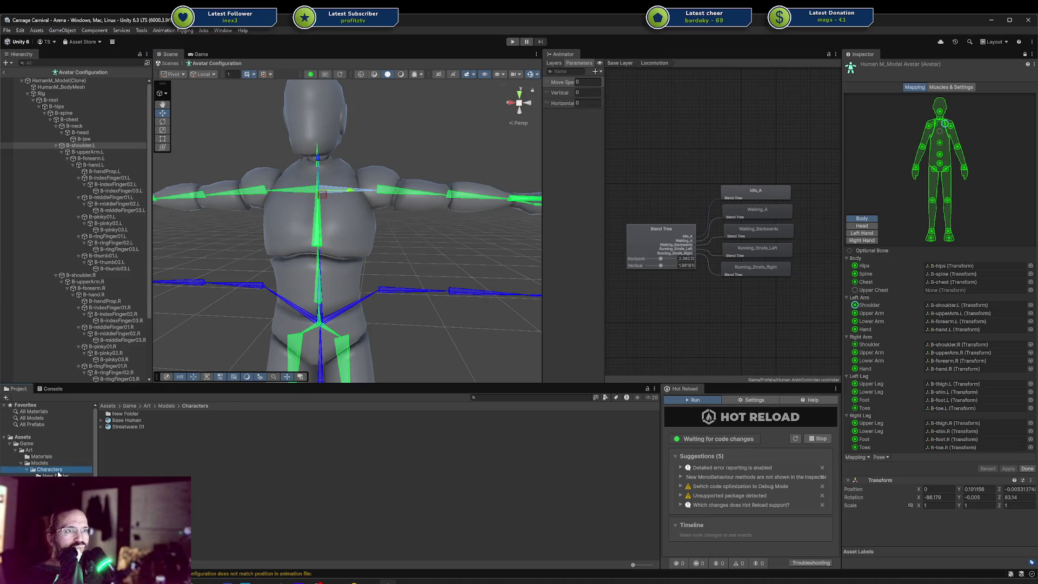
{"action": "left_click", "coordinate": [1031, 470]}
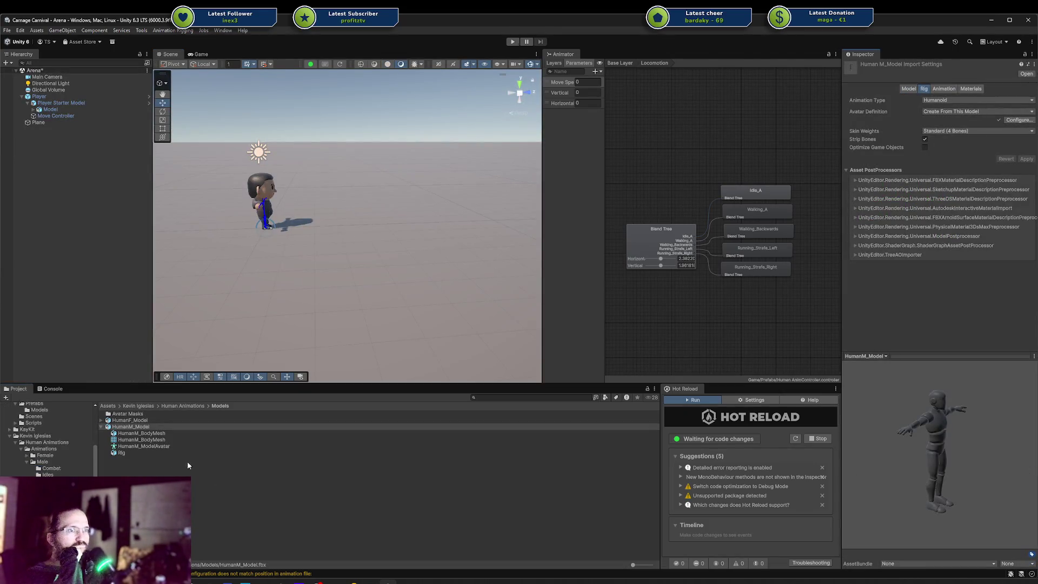
Select Streatware 01 in New Folder and reopen its avatar configuration.
{"action": "scroll", "coordinate": [54, 433], "scroll_direction": "up", "scroll_amount": 5}
{"action": "left_click", "coordinate": [54, 463]}
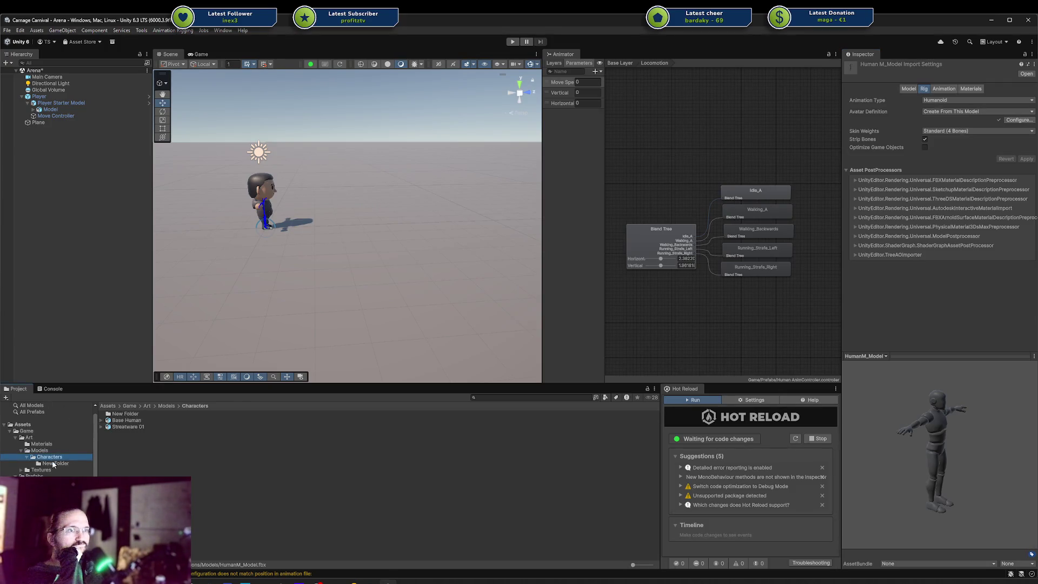
{"action": "left_click", "coordinate": [139, 421]}
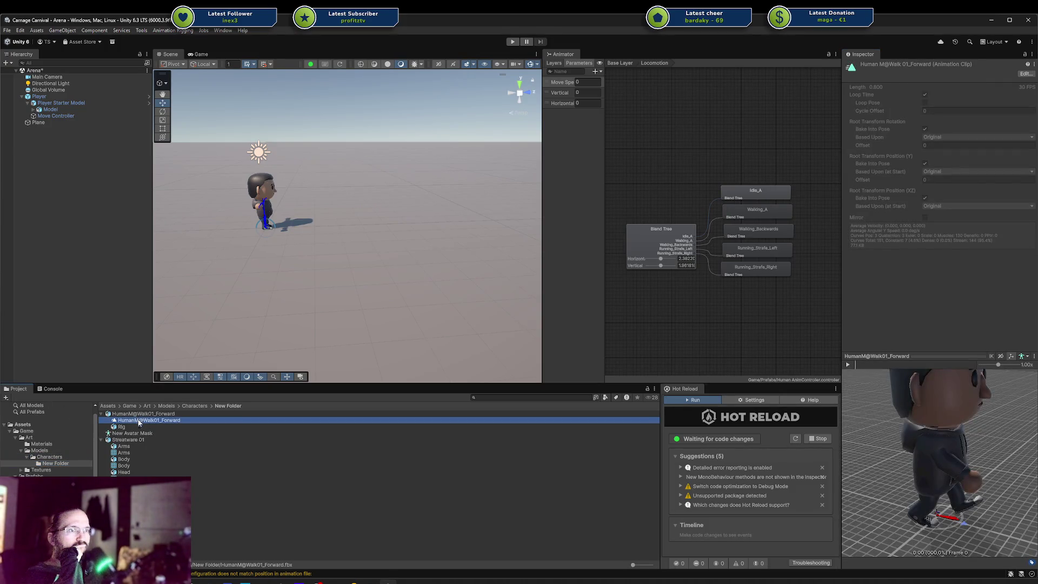
{"action": "left_click", "coordinate": [130, 439]}
{"action": "left_click", "coordinate": [1022, 119]}
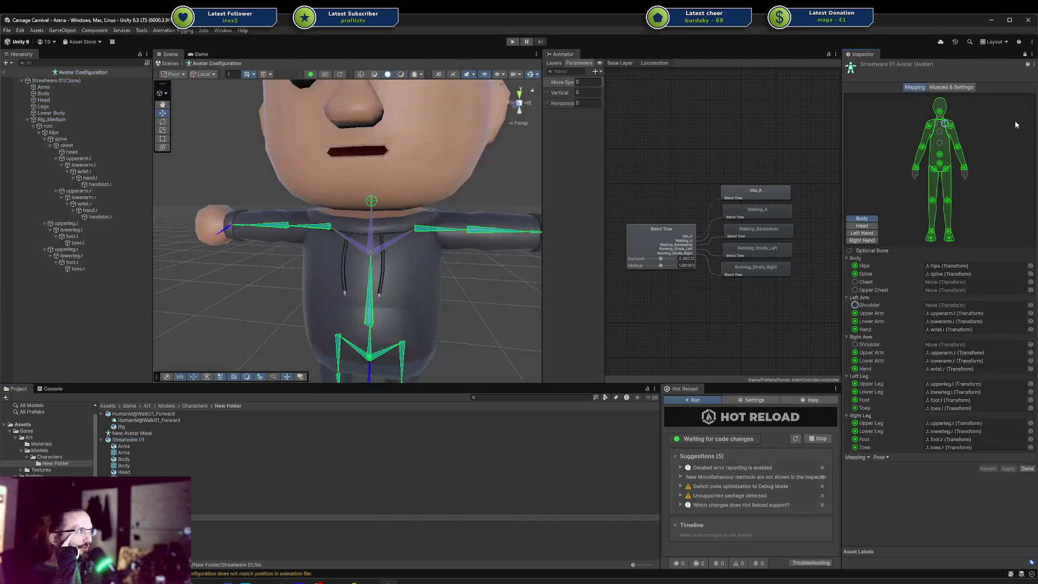
Try the chest bone in the left and right Shoulder slots, then undo.
{"action": "left_click", "coordinate": [399, 239]}
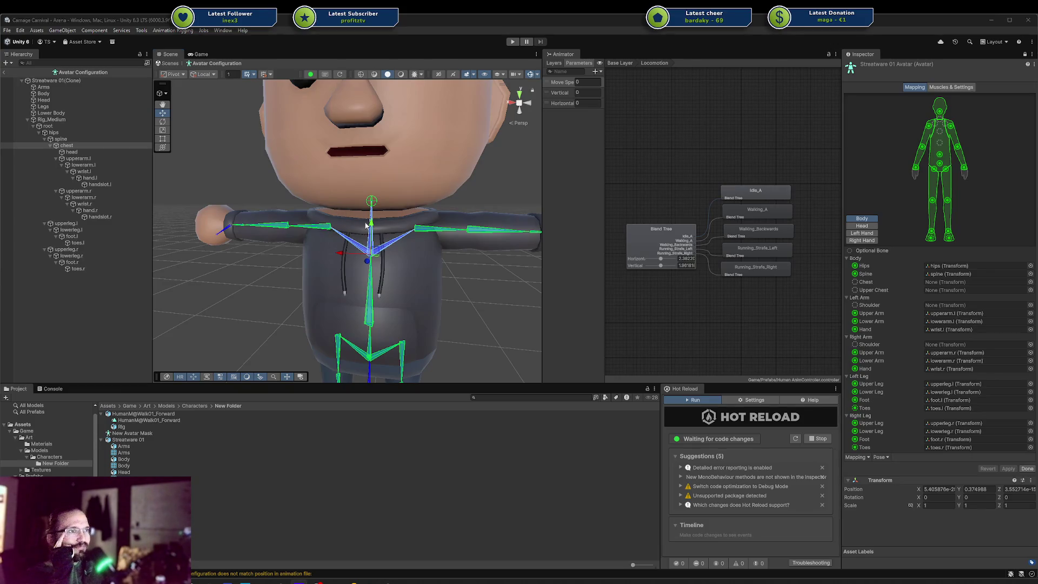
{"action": "left_click", "coordinate": [390, 243]}
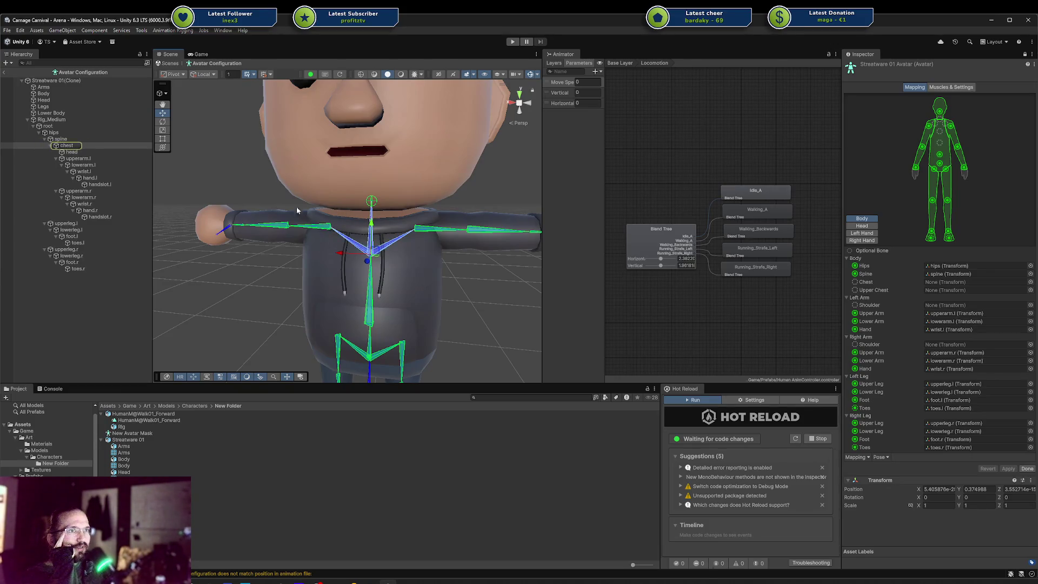
{"action": "left_click", "coordinate": [929, 345]}
{"action": "left_click_drag", "start_coordinate": [945, 346], "coordinate": [945, 346]}
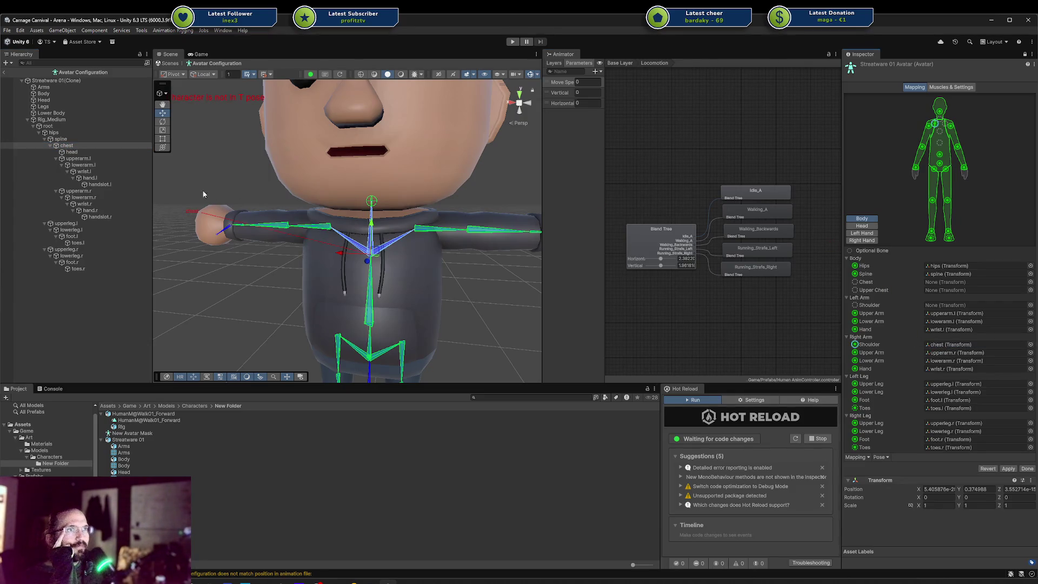
{"action": "left_click_drag", "start_coordinate": [877, 301], "coordinate": [959, 307]}
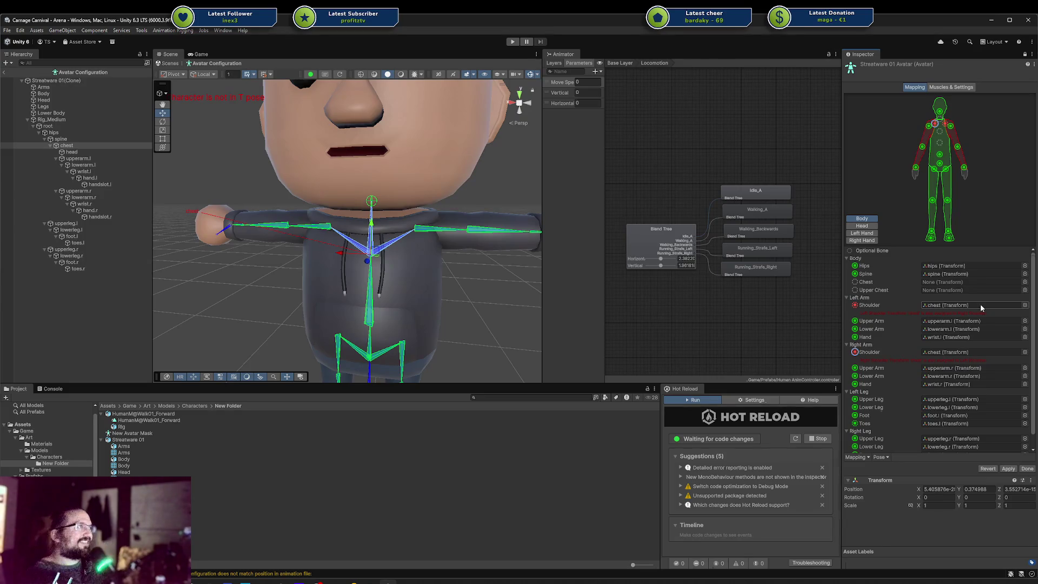
{"action": "key", "text": "ctrl+z"}
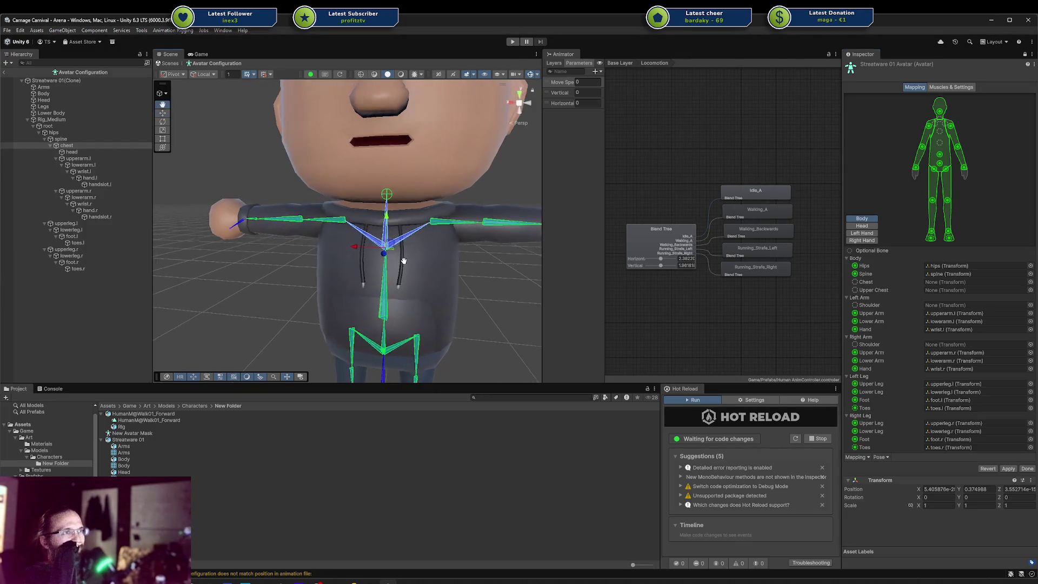
Try the chest bone in the Chest slot, undo it, and review the Pose and Mapping dropdowns.
{"action": "left_click_drag", "start_coordinate": [453, 177], "coordinate": [943, 278]}
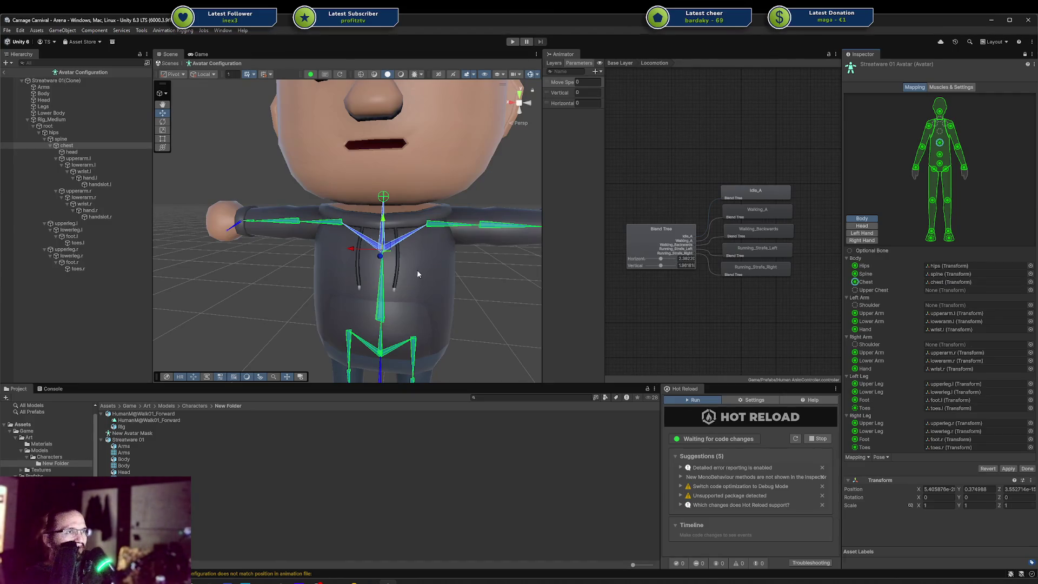
{"action": "key", "text": "ctrl+z"}
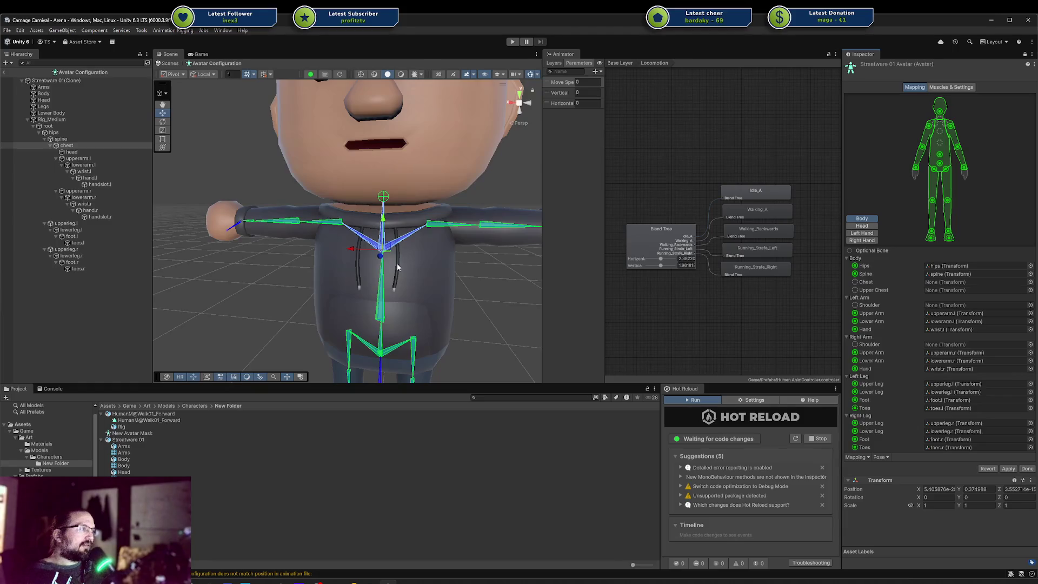
{"action": "left_click", "coordinate": [882, 457]}
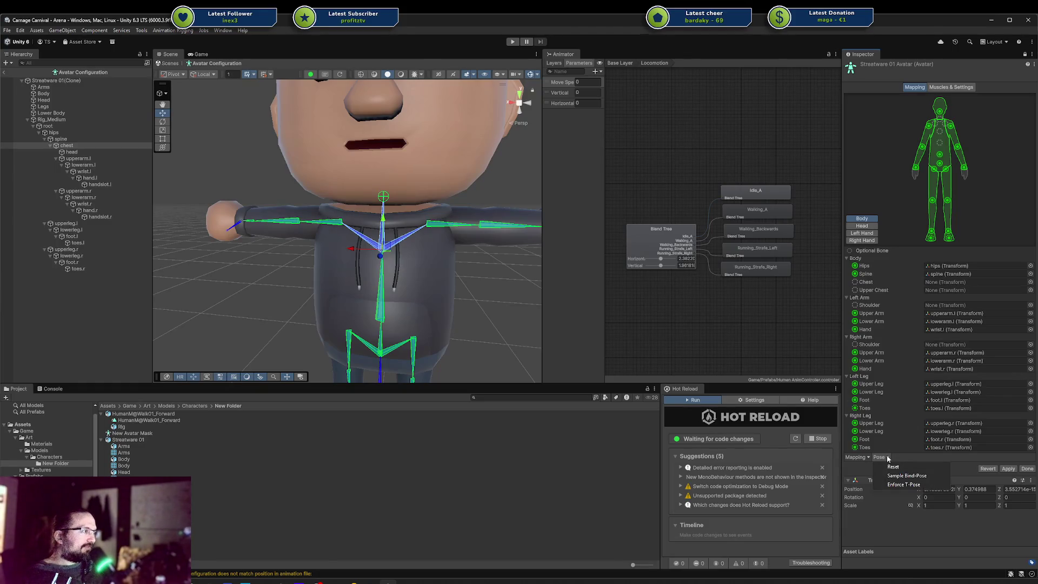
{"action": "left_click", "coordinate": [868, 459]}
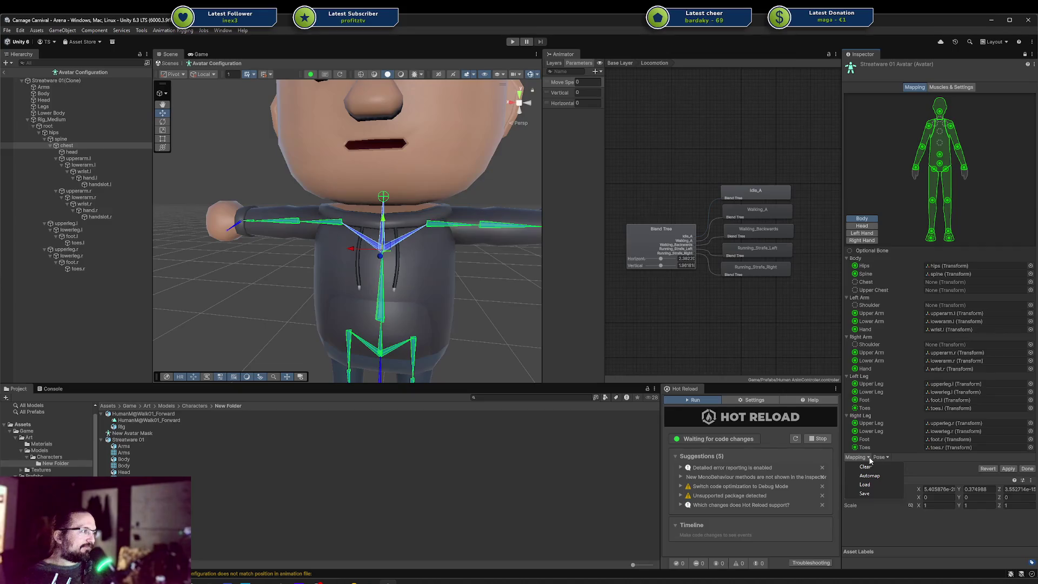
{"action": "left_click", "coordinate": [925, 463]}
{"action": "left_click", "coordinate": [950, 88]}
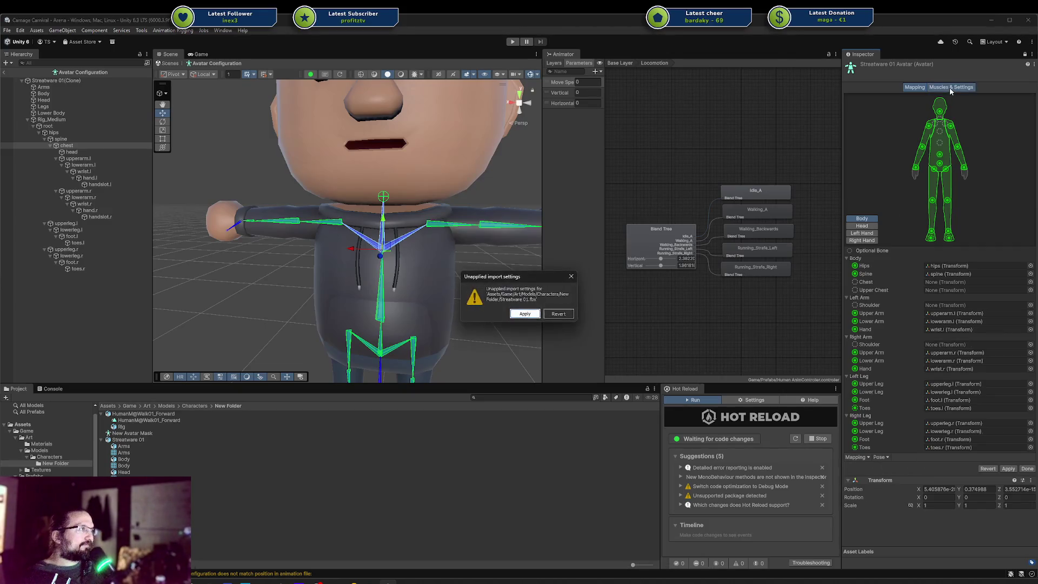
Dismiss the unapplied settings prompt and preview the Open Close muscle flex from side and front.
{"action": "left_click", "coordinate": [558, 314]}
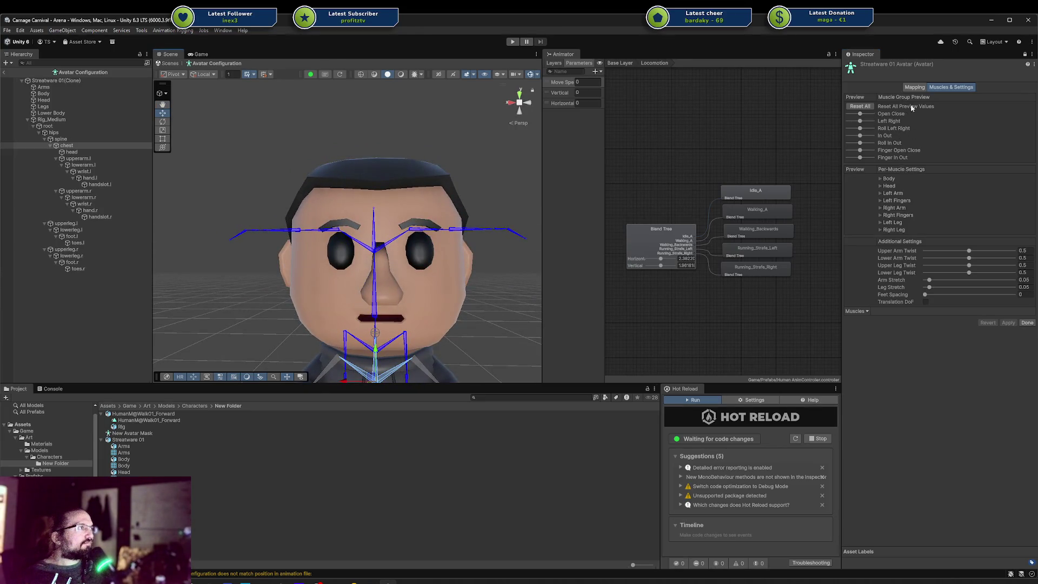
{"action": "scroll", "coordinate": [482, 228], "scroll_direction": "down", "scroll_amount": 10}
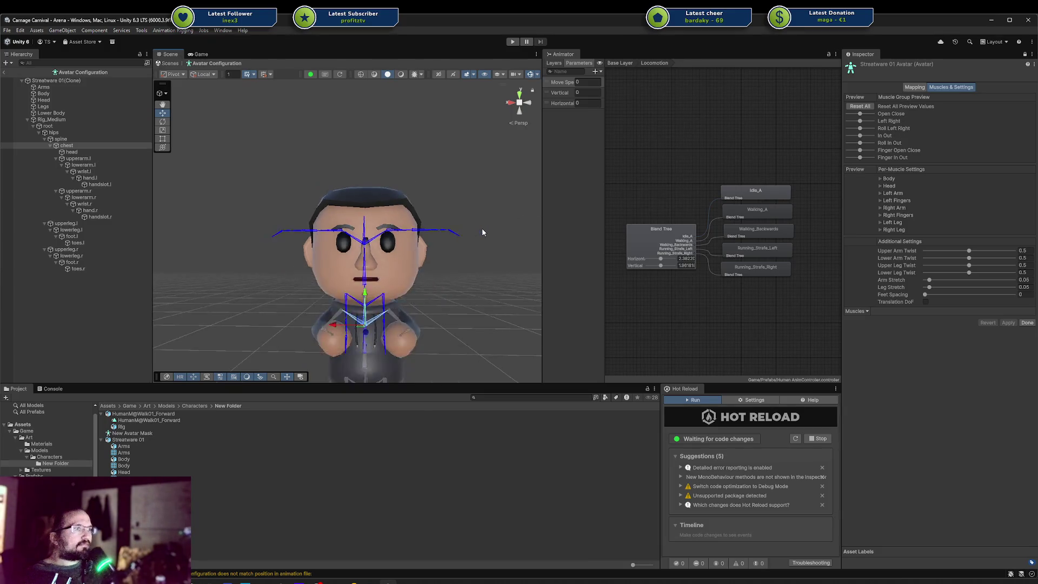
{"action": "mouse_move", "coordinate": [417, 238]}
{"action": "left_mouse_down", "text": "alt"}
{"action": "mouse_move", "coordinate": [573, 235]}
{"action": "mouse_move", "coordinate": [893, 162]}
{"action": "left_mouse_up", "text": "alt"}
{"action": "mouse_move", "coordinate": [860, 114]}
{"action": "left_mouse_down"}
{"action": "mouse_move", "coordinate": [872, 125]}
{"action": "mouse_move", "coordinate": [861, 122]}
{"action": "left_mouse_up"}
{"action": "left_click_drag", "start_coordinate": [333, 223], "coordinate": [241, 248]}
{"action": "scroll", "coordinate": [242, 248], "scroll_direction": "up", "scroll_amount": 5}
{"action": "left_click", "coordinate": [914, 88]}
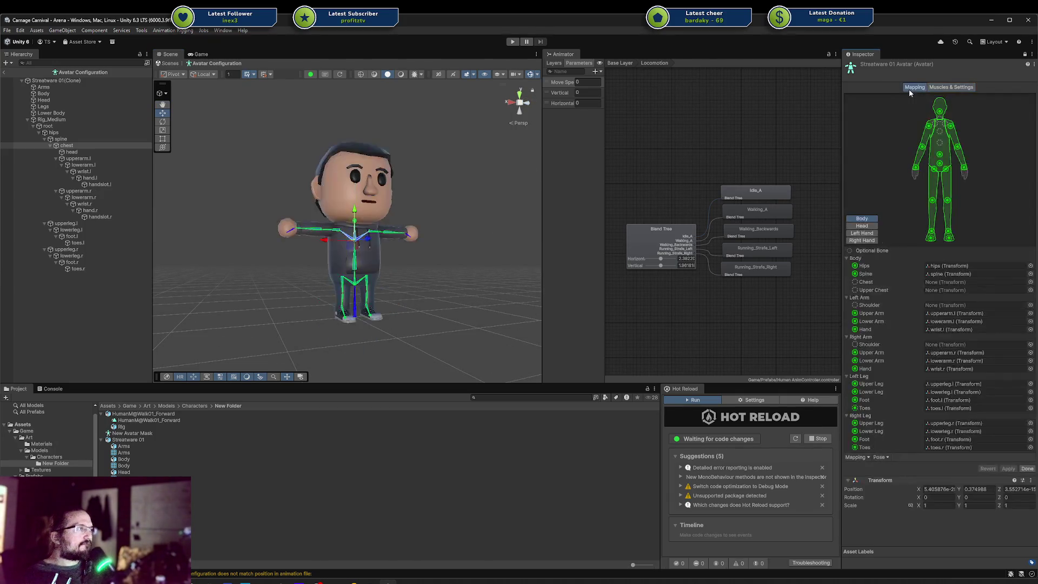
Check the left hand's finger bone mapping, then go back to the full body mapping.
{"action": "scroll", "coordinate": [402, 269], "scroll_direction": "up", "scroll_amount": 8}
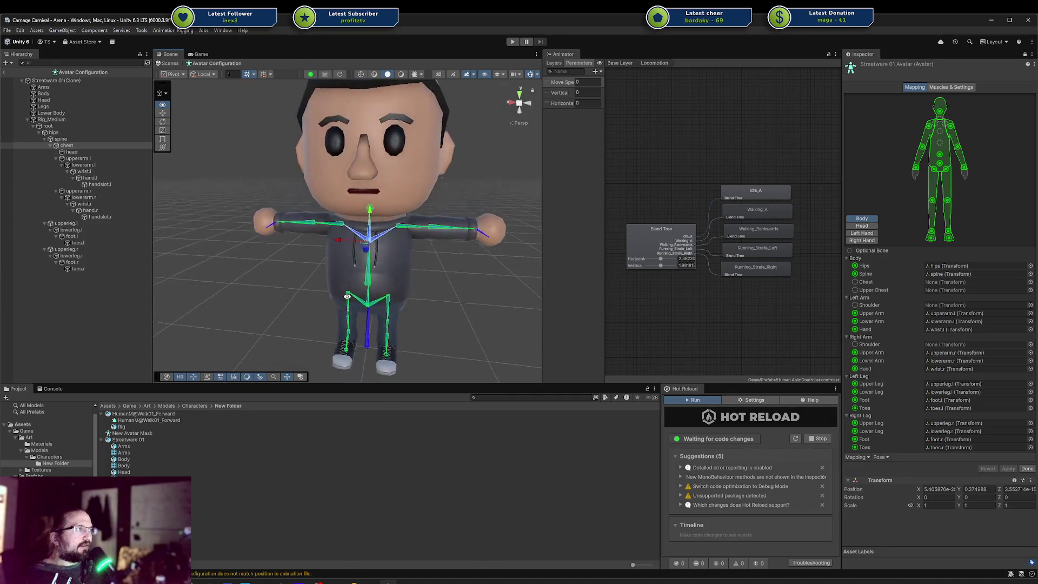
{"action": "scroll", "coordinate": [402, 270], "scroll_direction": "up", "scroll_amount": 8}
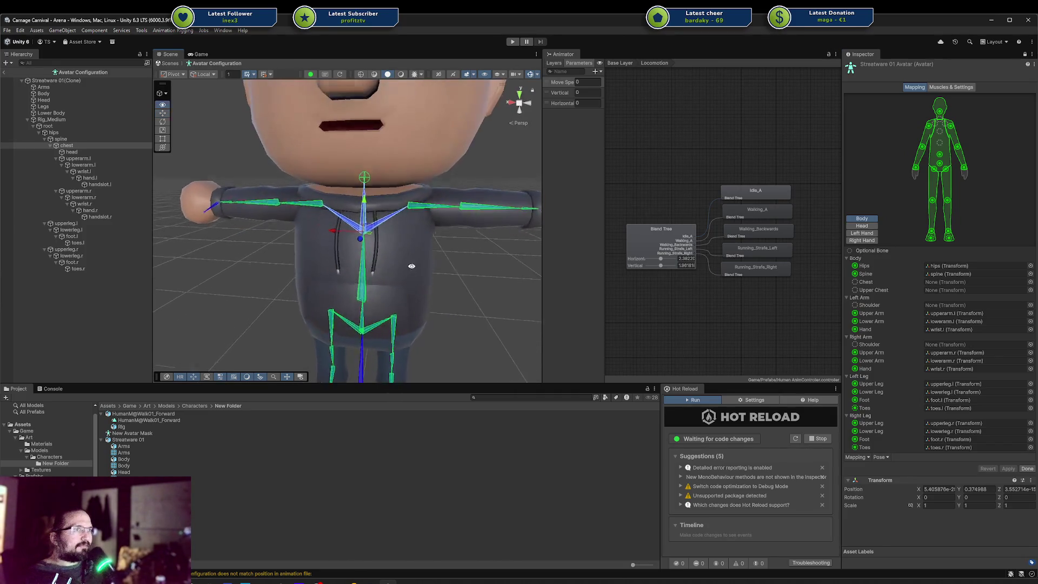
{"action": "scroll", "coordinate": [427, 254], "scroll_direction": "down", "scroll_amount": 3}
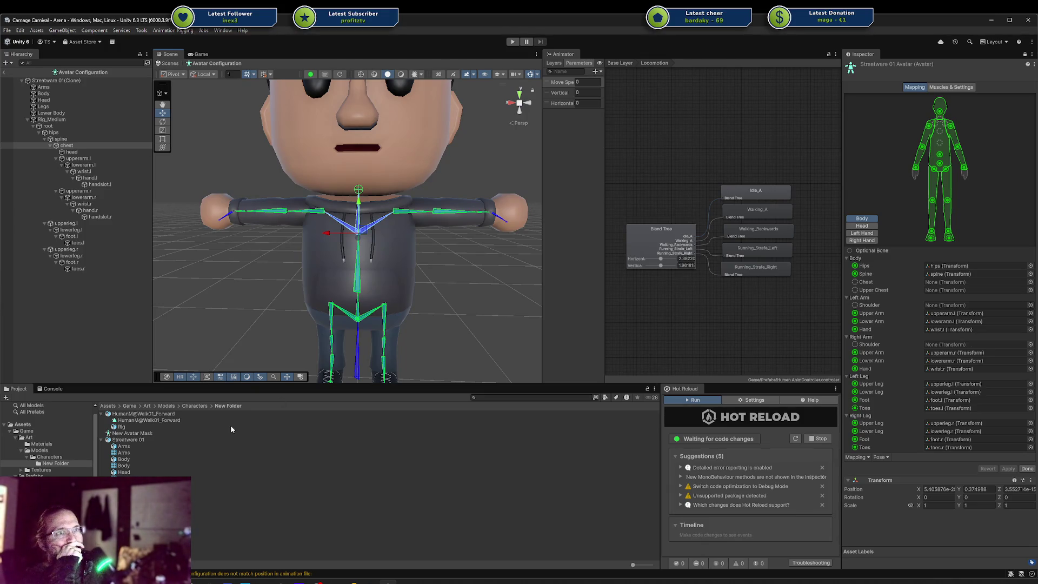
{"action": "left_click", "coordinate": [49, 459]}
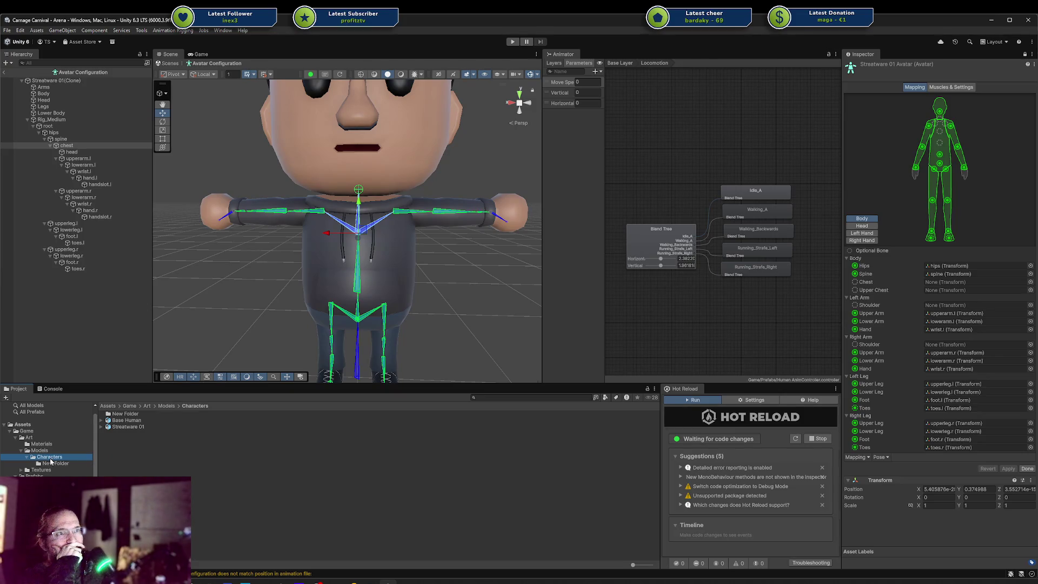
{"action": "left_click", "coordinate": [54, 464]}
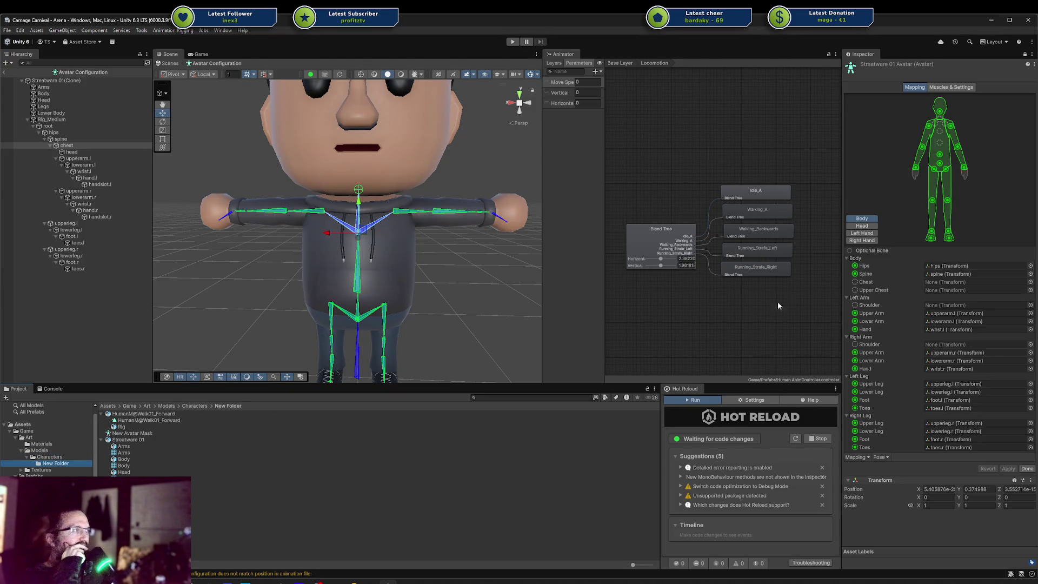
{"action": "left_click", "coordinate": [873, 226]}
{"action": "left_click", "coordinate": [871, 233]}
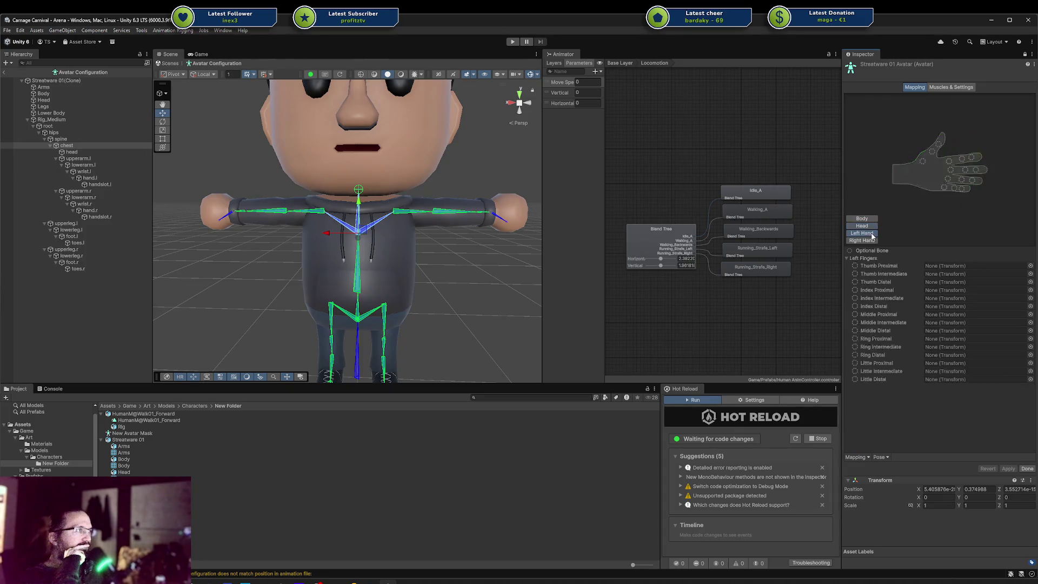
{"action": "left_click", "coordinate": [871, 241]}
{"action": "left_click", "coordinate": [866, 219]}
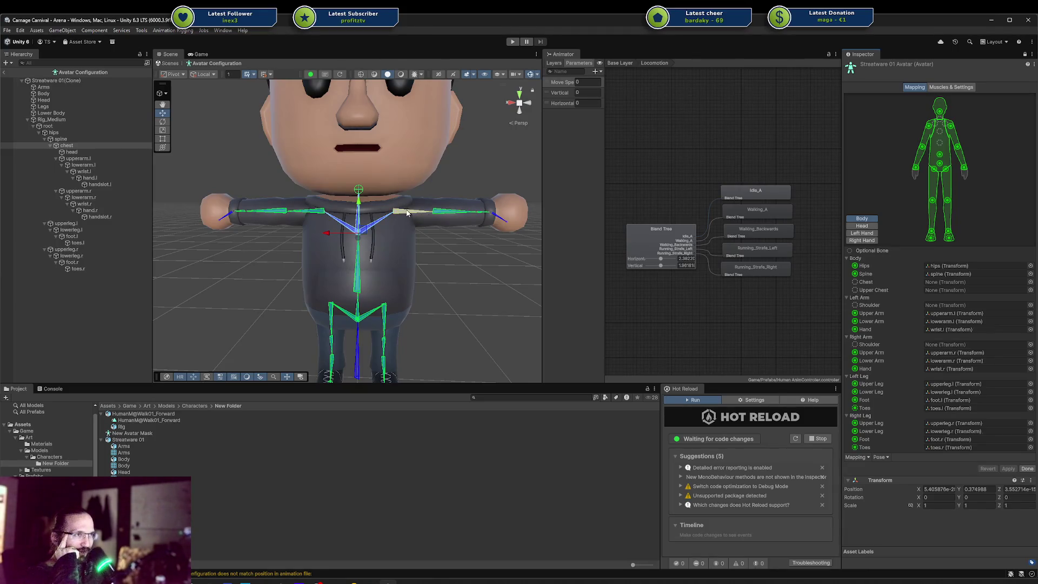
Rotate the upperarm.l bone with the Rotate tool to straighten the left arm into a T-pose.
{"action": "left_click", "coordinate": [409, 213]}
{"action": "key", "text": "e"}
{"action": "mouse_move", "coordinate": [412, 219]}
{"action": "left_mouse_down"}
{"action": "mouse_move", "coordinate": [405, 269]}
{"action": "mouse_move", "coordinate": [379, 308]}
{"action": "mouse_move", "coordinate": [404, 317]}
{"action": "mouse_move", "coordinate": [433, 273]}
{"action": "mouse_move", "coordinate": [521, 297]}
{"action": "mouse_move", "coordinate": [586, 241]}
{"action": "mouse_move", "coordinate": [586, 175]}
{"action": "mouse_move", "coordinate": [392, 301]}
{"action": "mouse_move", "coordinate": [389, 268]}
{"action": "mouse_move", "coordinate": [355, 251]}
{"action": "mouse_move", "coordinate": [387, 242]}
{"action": "mouse_move", "coordinate": [456, 260]}
{"action": "mouse_move", "coordinate": [262, 257]}
{"action": "mouse_move", "coordinate": [485, 278]}
{"action": "left_mouse_up"}
{"action": "left_click", "coordinate": [474, 304]}
{"action": "scroll", "coordinate": [474, 302], "scroll_direction": "down", "scroll_amount": 5}
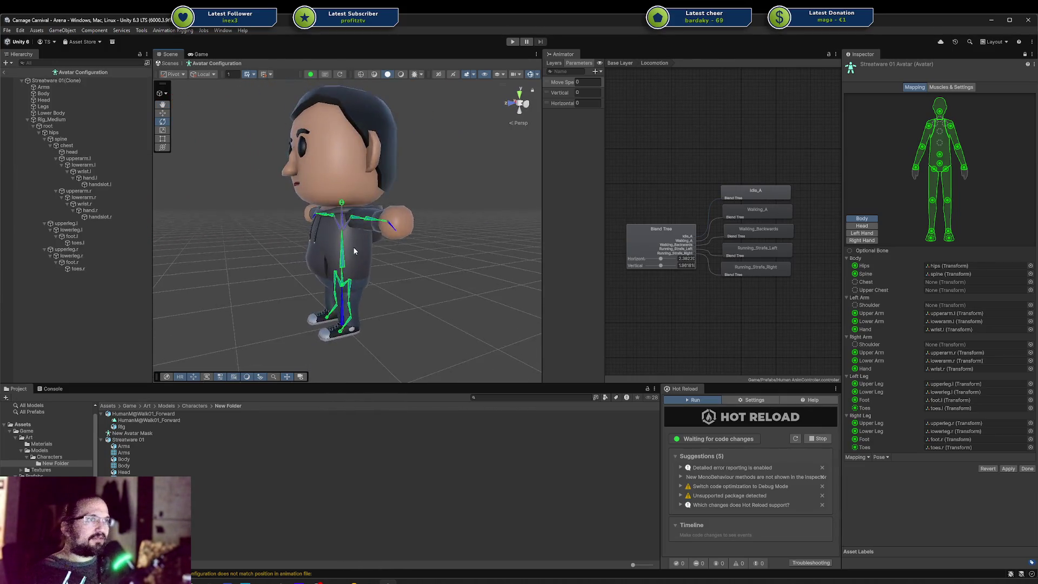
{"action": "scroll", "coordinate": [355, 251], "scroll_direction": "up", "scroll_amount": 5}
{"action": "scroll", "coordinate": [262, 258], "scroll_direction": "down", "scroll_amount": 5}
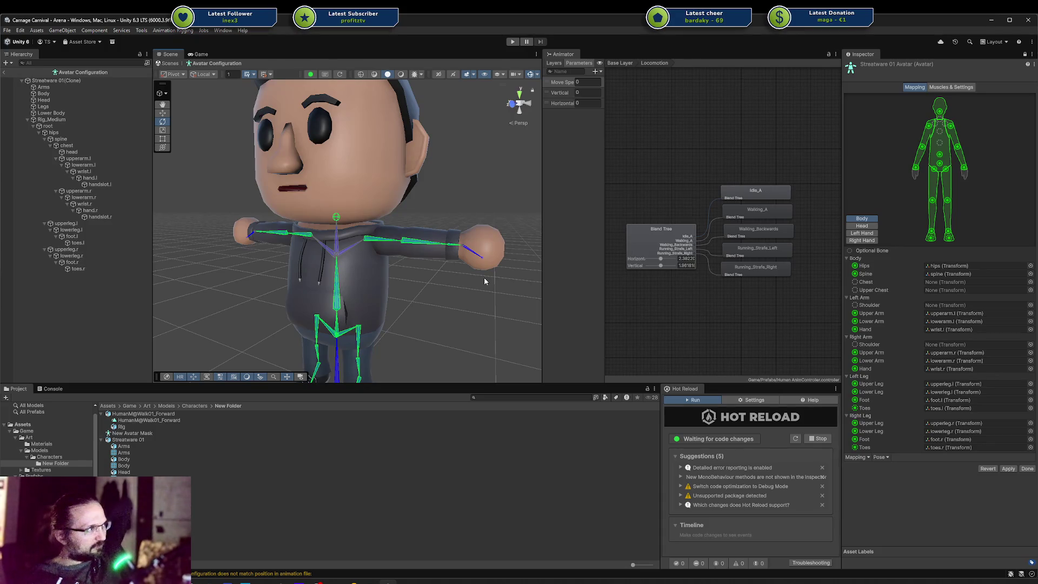
{"action": "scroll", "coordinate": [64, 449], "scroll_direction": "down", "scroll_amount": 5}
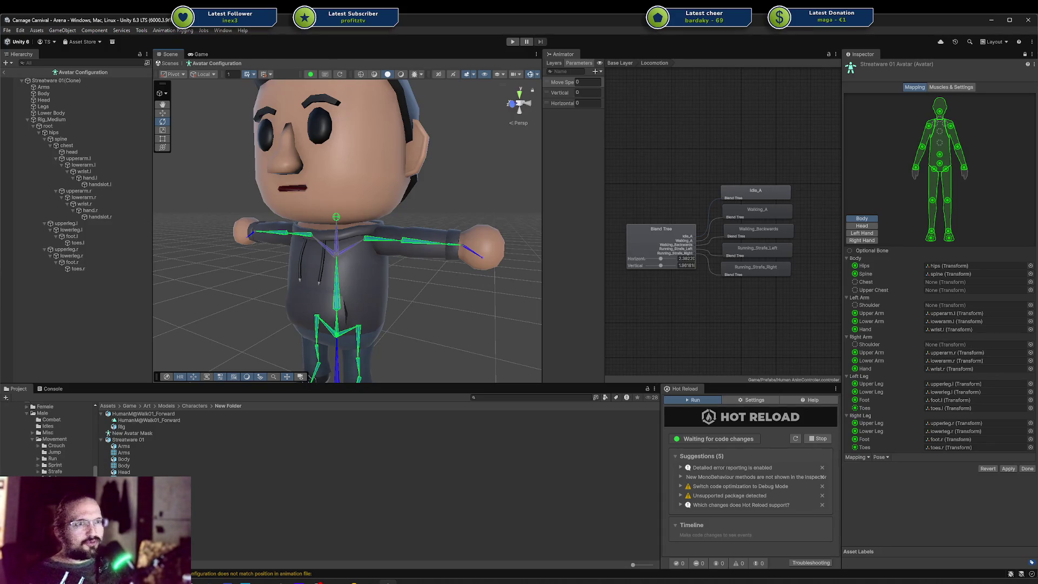
{"action": "scroll", "coordinate": [64, 447], "scroll_direction": "down", "scroll_amount": 3}
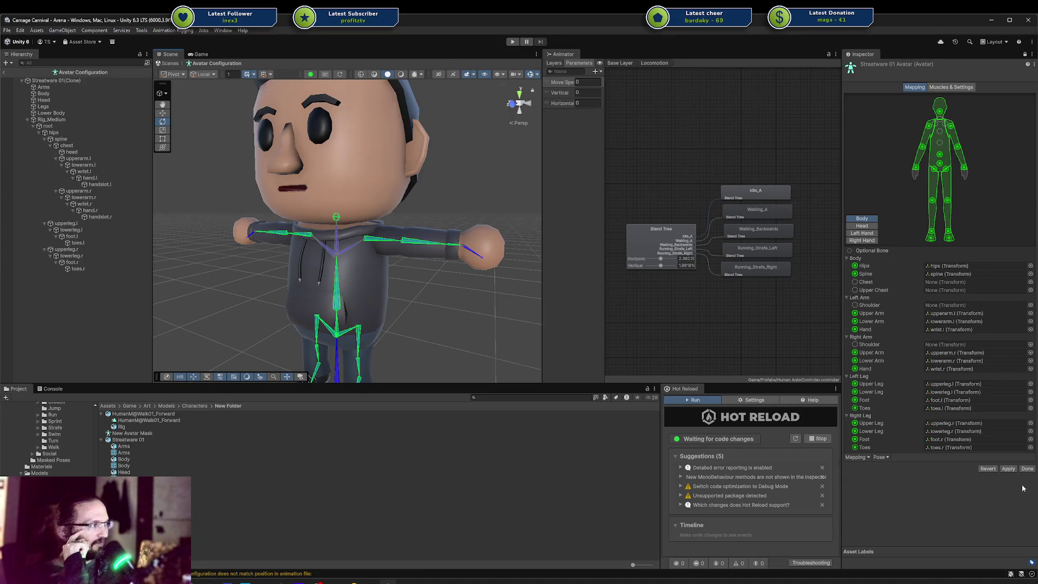
Apply the avatar mapping and click Done to leave avatar configuration.
{"action": "left_click", "coordinate": [1008, 468]}
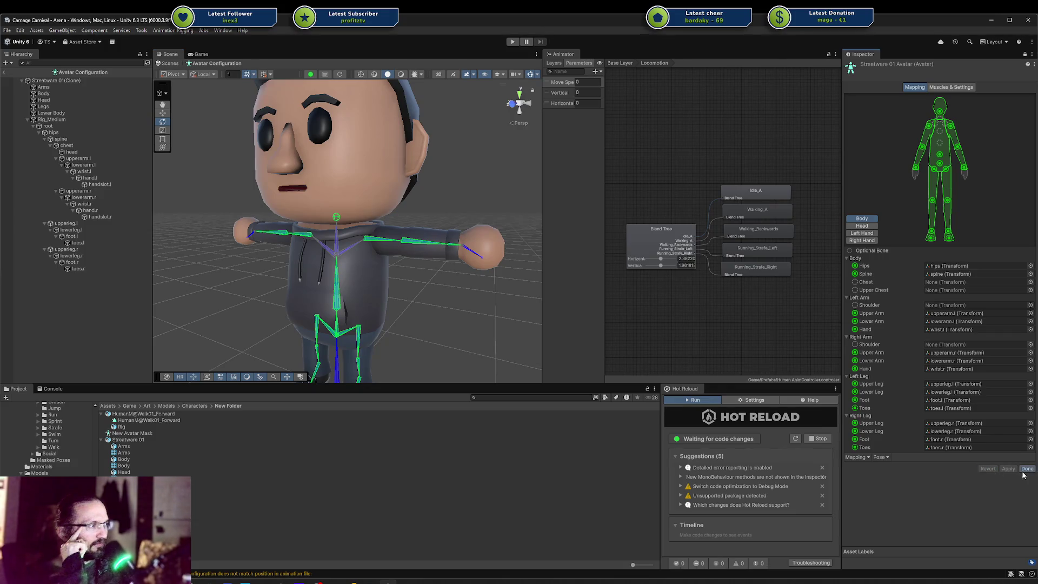
{"action": "left_click", "coordinate": [1026, 469]}
{"action": "scroll", "coordinate": [46, 471], "scroll_direction": "up", "scroll_amount": 2}
{"action": "scroll", "coordinate": [46, 474], "scroll_direction": "down", "scroll_amount": 1}
{"action": "scroll", "coordinate": [46, 438], "scroll_direction": "up", "scroll_amount": 5}
Select Streatware 01 and scroll the Project window toward the KayKit Avatars Prefabs folder.
{"action": "left_click", "coordinate": [128, 439]}
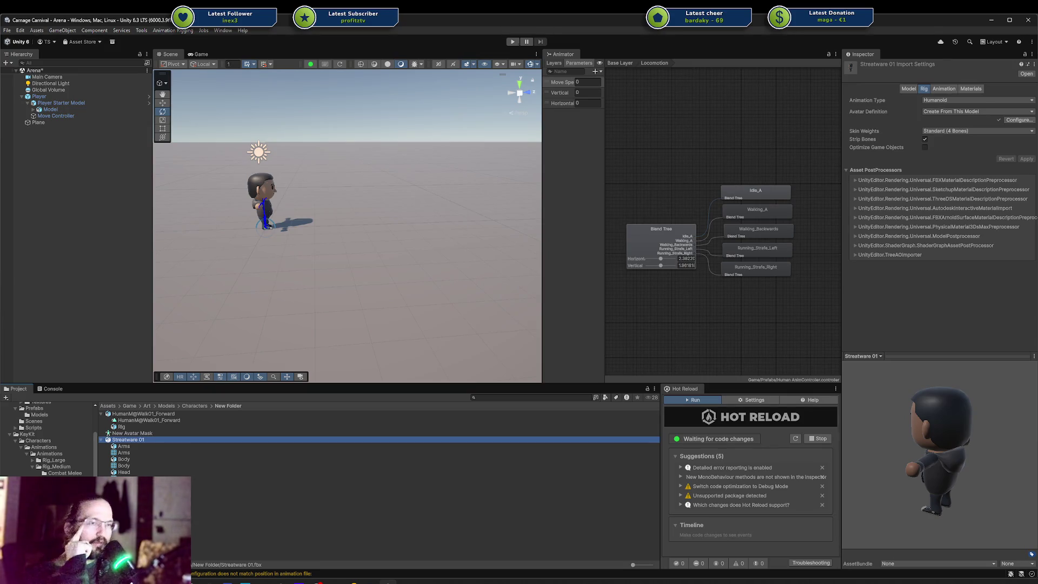
{"action": "scroll", "coordinate": [48, 438], "scroll_direction": "down", "scroll_amount": 2}
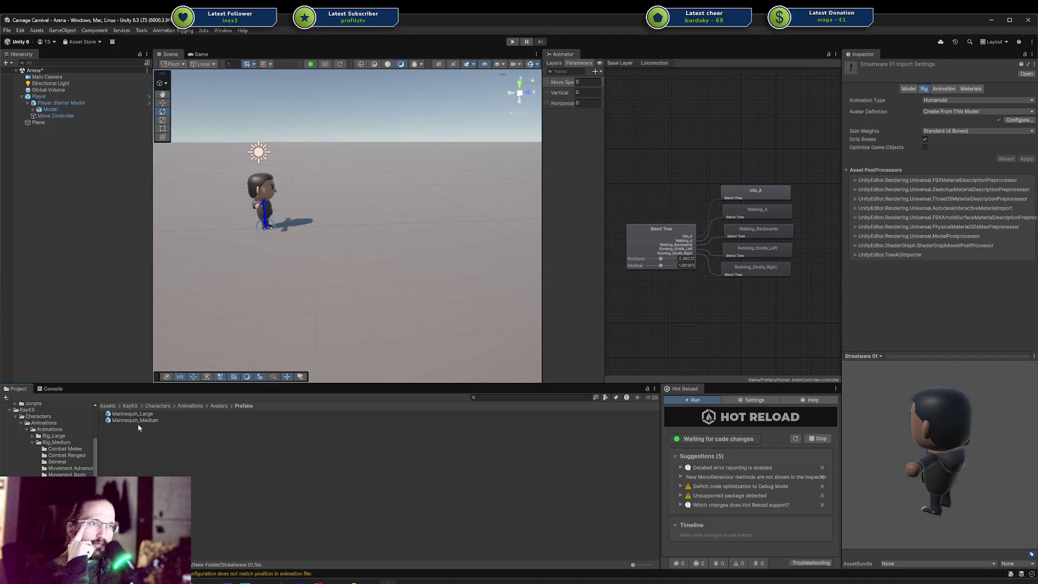
Inspect the Mannequin_Medium prefab's settings.
{"action": "left_click", "coordinate": [138, 421]}
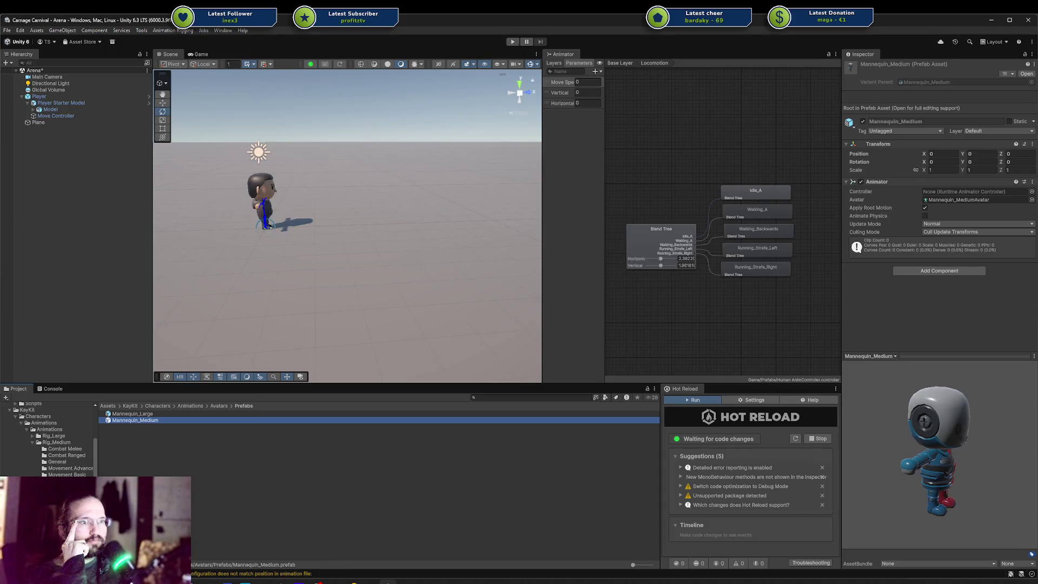
{"action": "scroll", "coordinate": [48, 438], "scroll_direction": "down", "scroll_amount": 3}
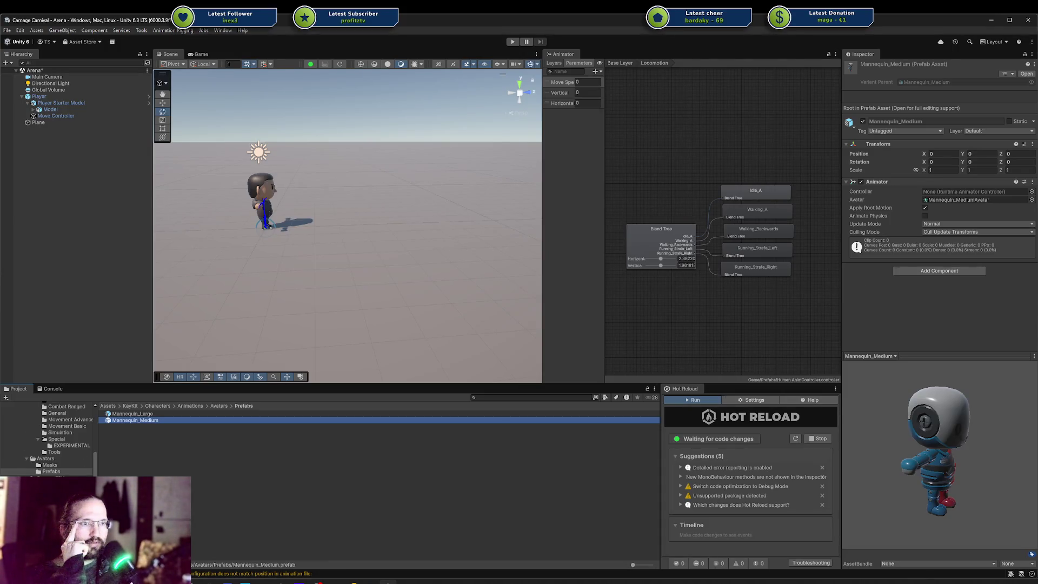
{"action": "scroll", "coordinate": [49, 438], "scroll_direction": "up", "scroll_amount": 4}
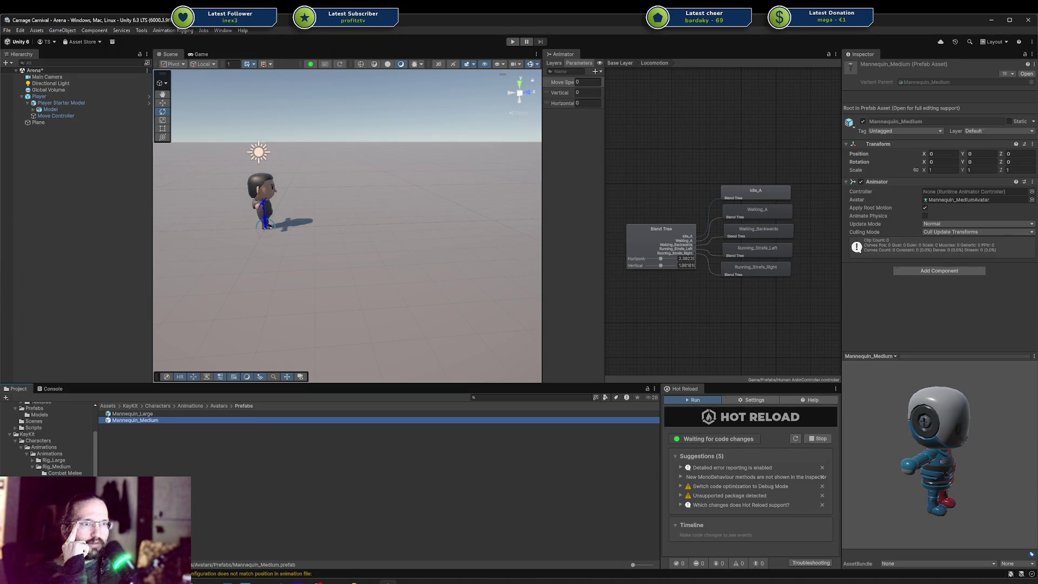
{"action": "scroll", "coordinate": [52, 438], "scroll_direction": "down", "scroll_amount": 3}
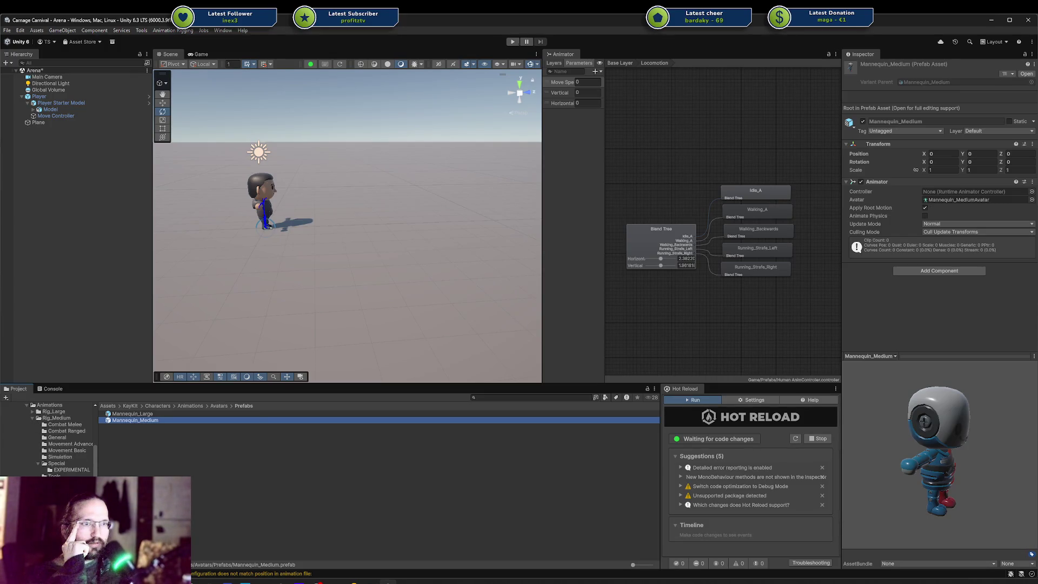
{"action": "scroll", "coordinate": [48, 438], "scroll_direction": "up", "scroll_amount": 3}
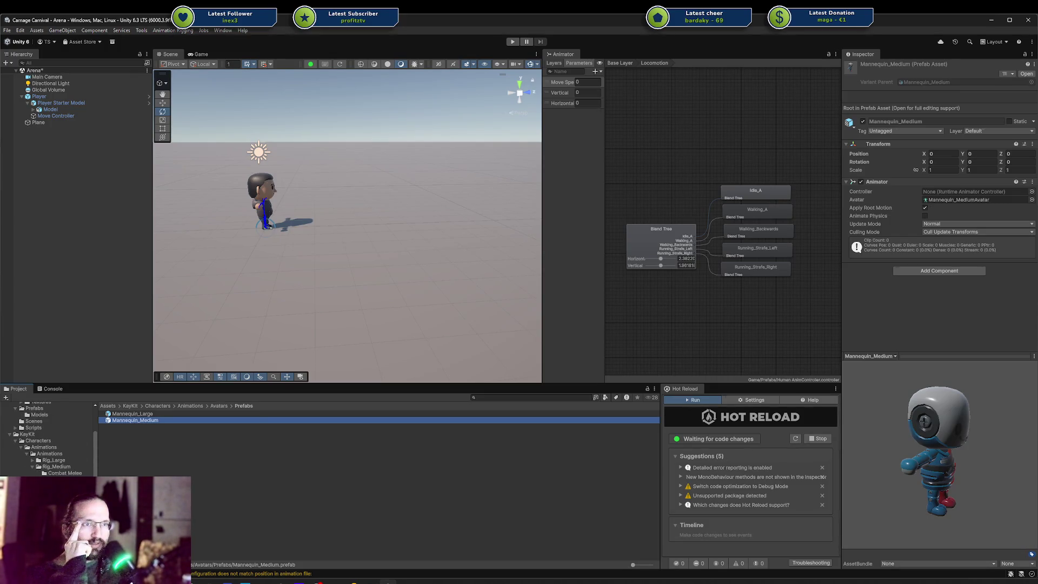
Browse Rig_Medium General and Movement Basic, then select the KayKit Adventurers Rogue_Hooded model.
{"action": "left_click", "coordinate": [59, 486]}
{"action": "left_click", "coordinate": [63, 500]}
{"action": "scroll", "coordinate": [49, 438], "scroll_direction": "down", "scroll_amount": 2}
{"action": "scroll", "coordinate": [48, 438], "scroll_direction": "down", "scroll_amount": 5}
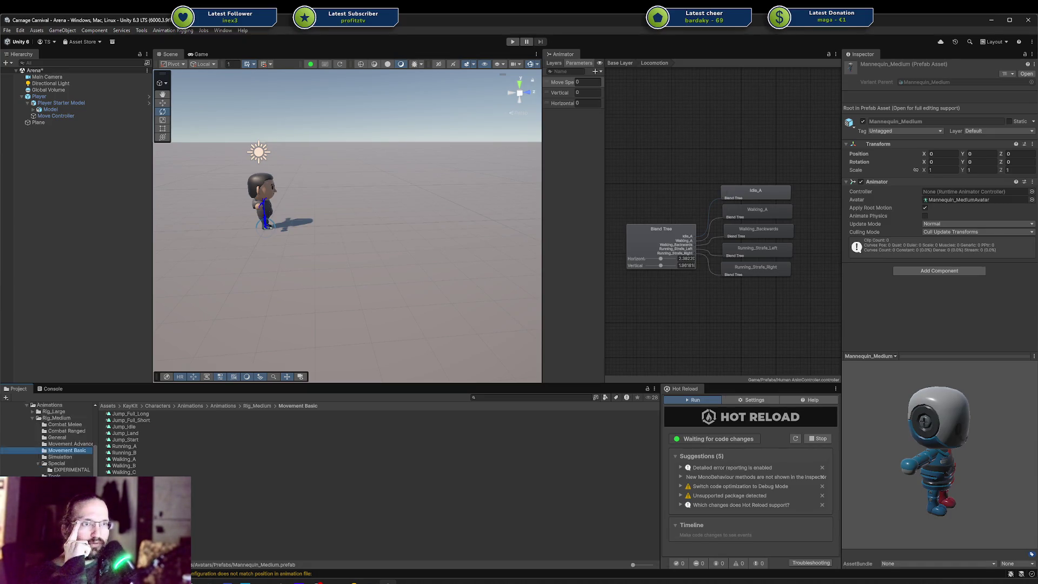
{"action": "left_click", "coordinate": [54, 486]}
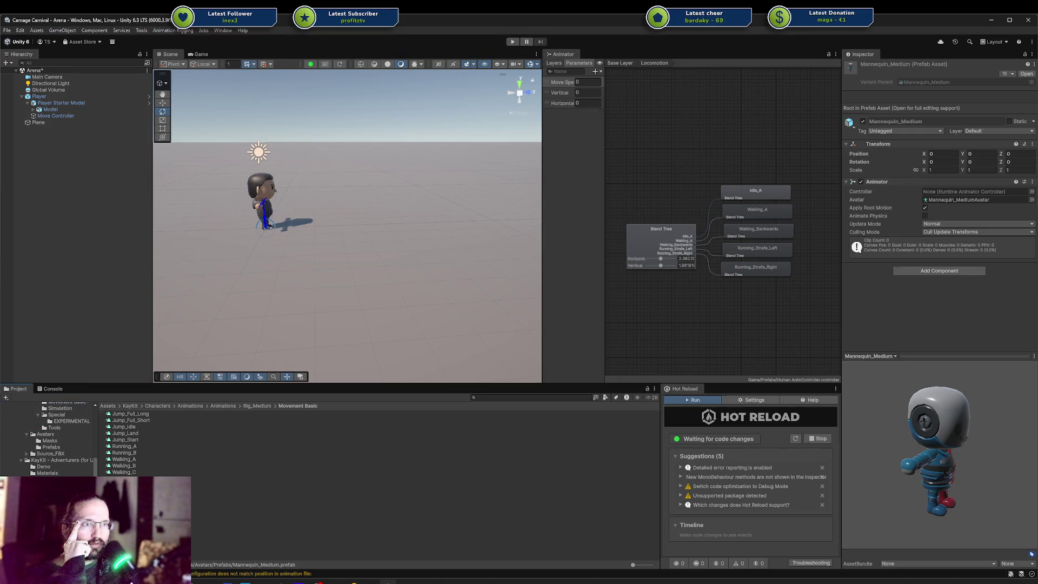
{"action": "left_click", "coordinate": [124, 466]}
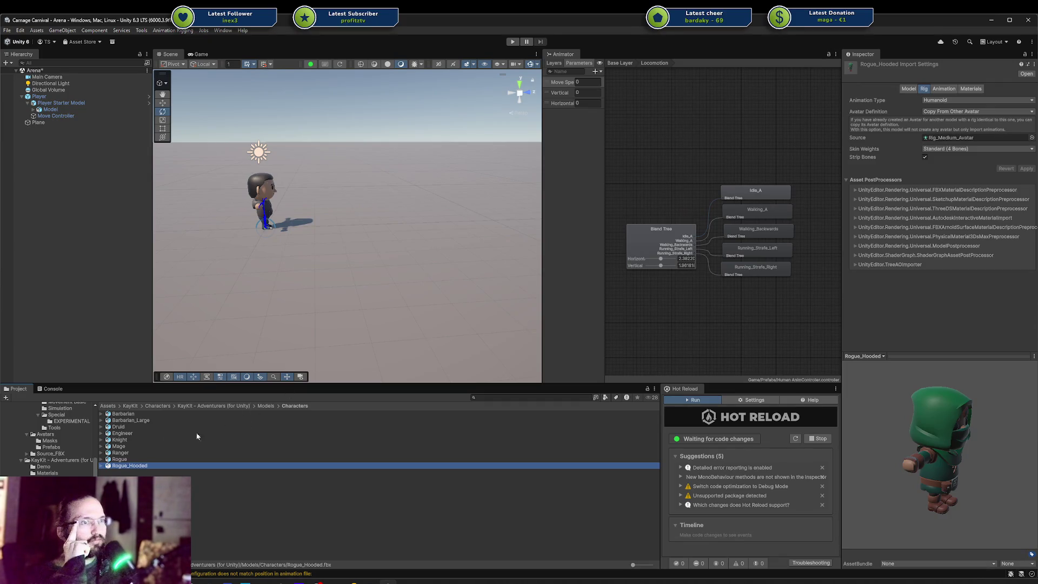
Find the Rig_Medium_Avatar source by browsing the Prefabs and Avatars folders.
{"action": "left_click", "coordinate": [957, 138]}
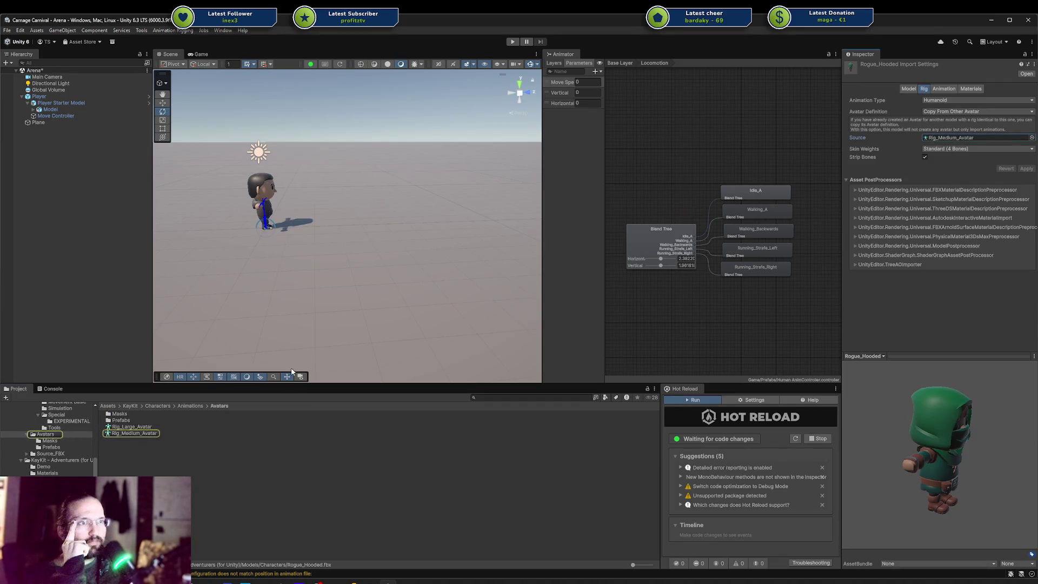
{"action": "left_click", "coordinate": [120, 435]}
{"action": "double_click", "coordinate": [120, 420]}
{"action": "left_click", "coordinate": [125, 420]}
{"action": "left_click", "coordinate": [127, 413]}
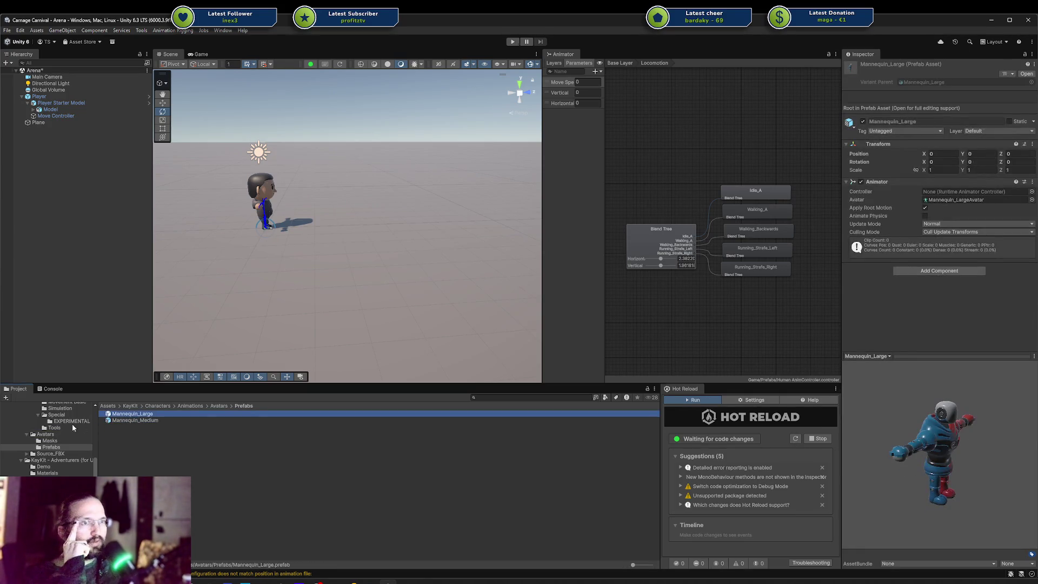
{"action": "left_click", "coordinate": [58, 446]}
{"action": "left_click", "coordinate": [46, 435]}
{"action": "left_click", "coordinate": [135, 434]}
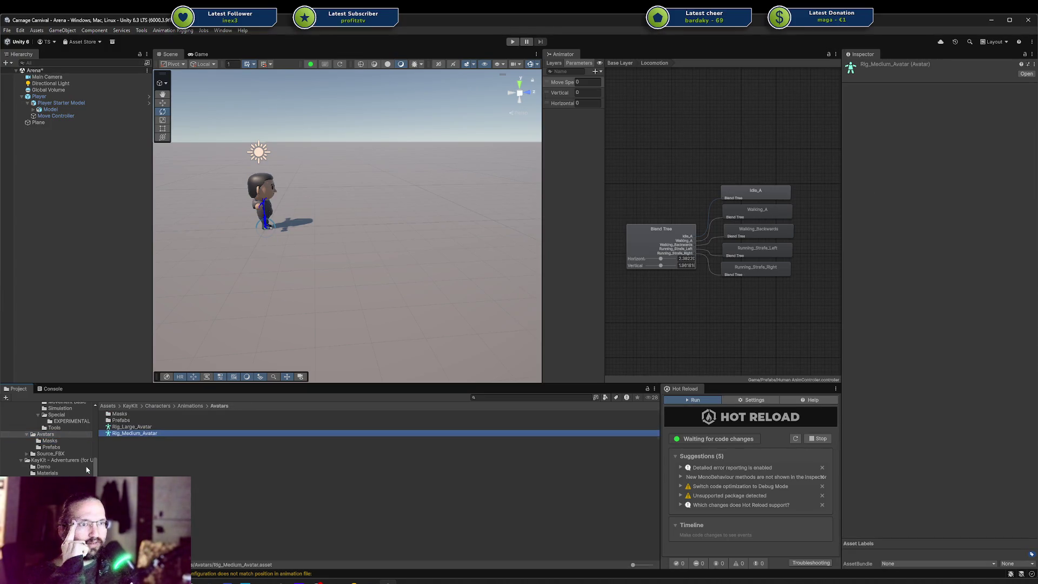
{"action": "scroll", "coordinate": [73, 457], "scroll_direction": "up", "scroll_amount": 5}
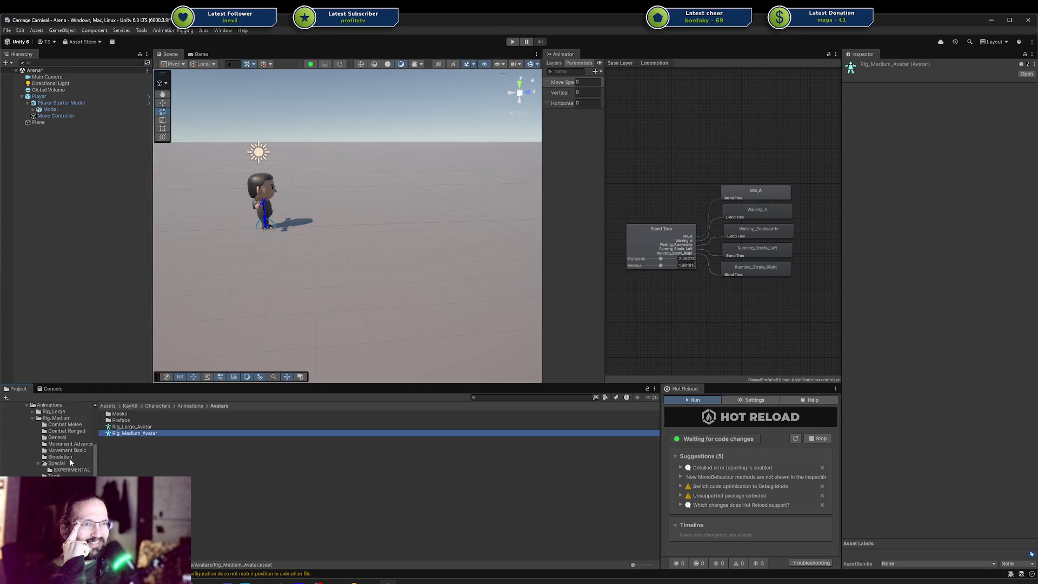
{"action": "scroll", "coordinate": [70, 463], "scroll_direction": "down", "scroll_amount": 3}
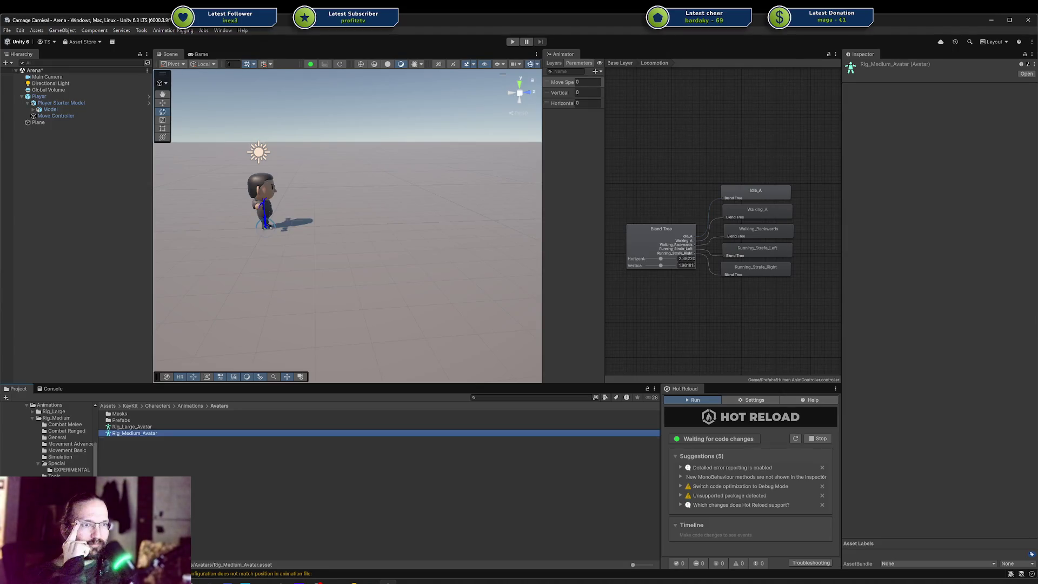
Confirm the Rig_Medium animation files, including CombatMelee, copy Rig_Medium_Avatar, then open Avatars > Masks.
{"action": "left_click", "coordinate": [56, 418]}
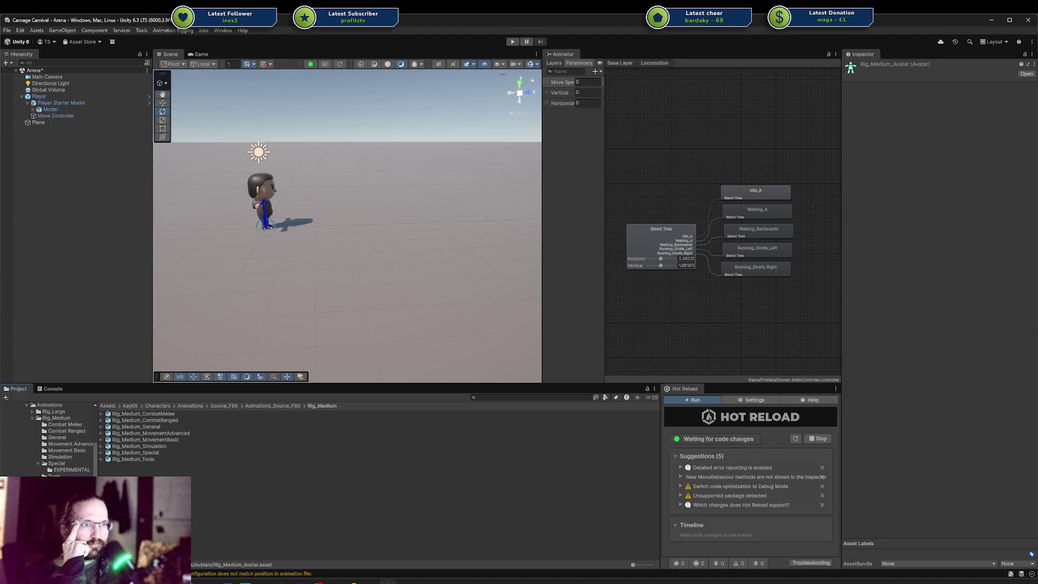
{"action": "left_click", "coordinate": [138, 426]}
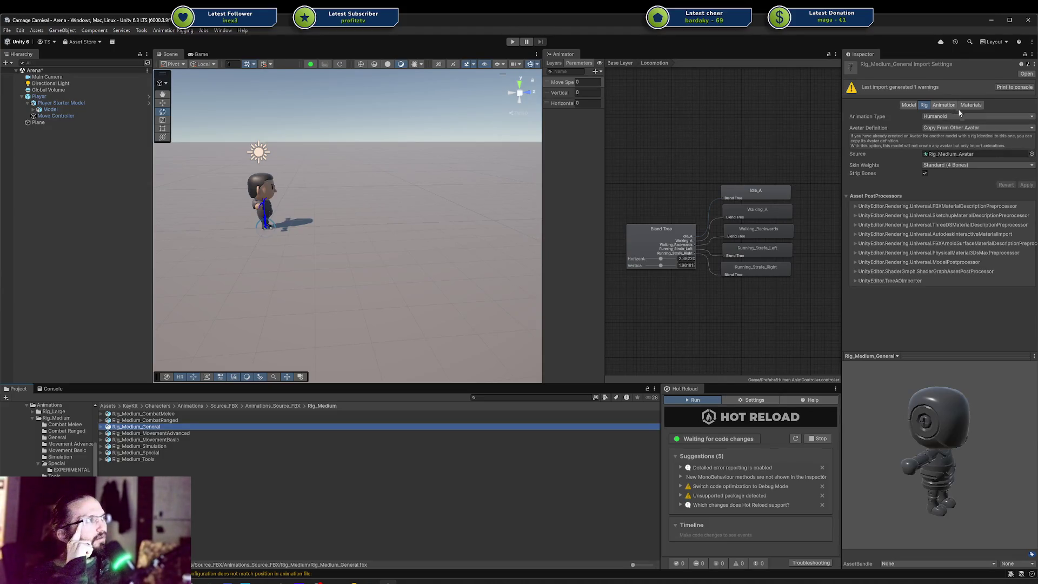
{"action": "left_click", "coordinate": [148, 420]}
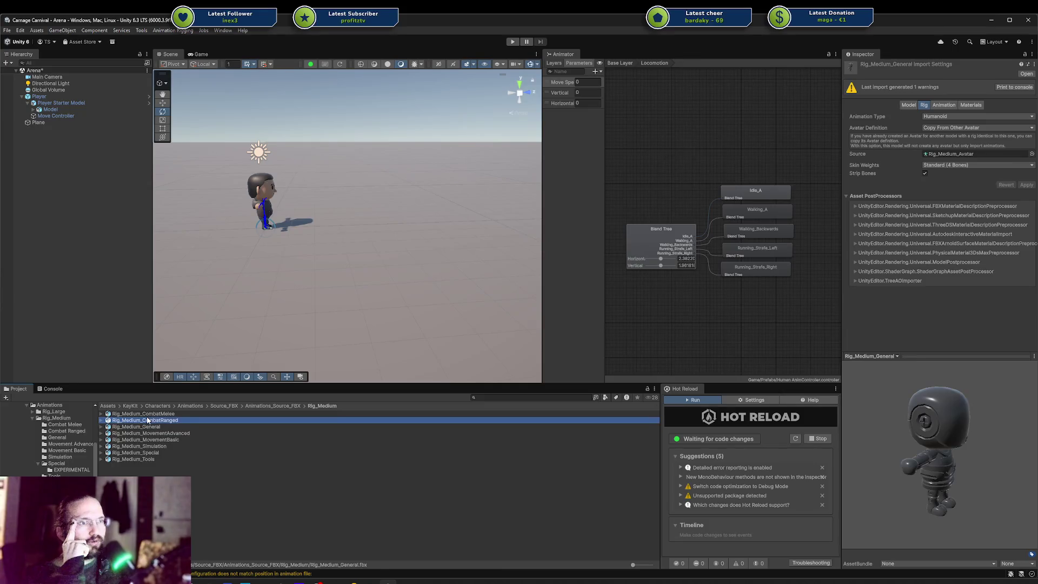
{"action": "key", "text": "Down"}
{"action": "key", "text": "Down"}
{"action": "key", "text": "Down"}
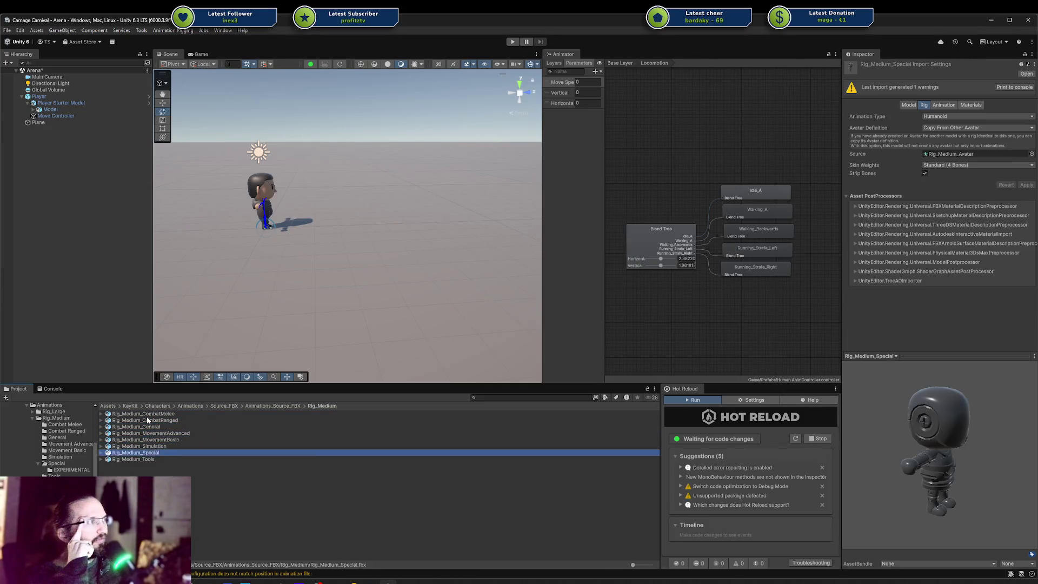
{"action": "key", "text": "Down"}
{"action": "key", "text": "Down"}
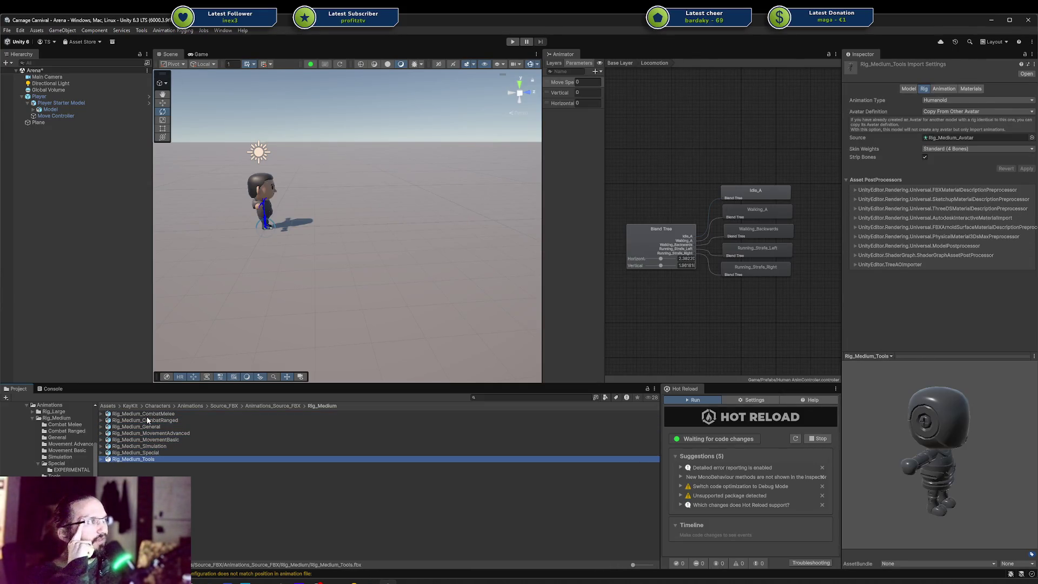
{"action": "key", "text": "Up"}
{"action": "key", "text": "Up"}
{"action": "key", "text": "Down"}
{"action": "key", "text": "Down"}
{"action": "key", "text": "Up"}
{"action": "key", "text": "Up"}
{"action": "key", "text": "Up"}
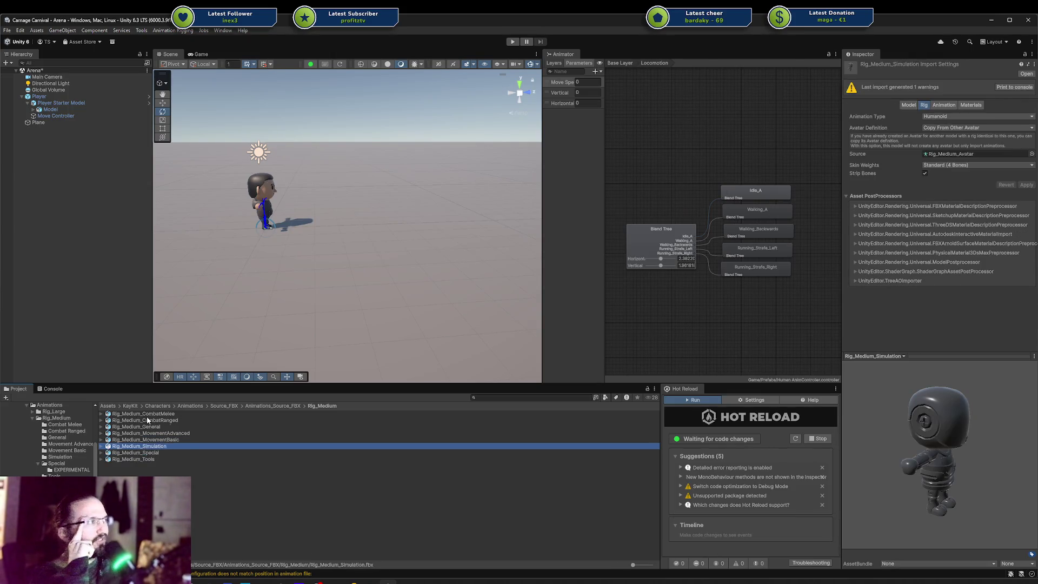
{"action": "key", "text": "Up"}
{"action": "key", "text": "Up"}
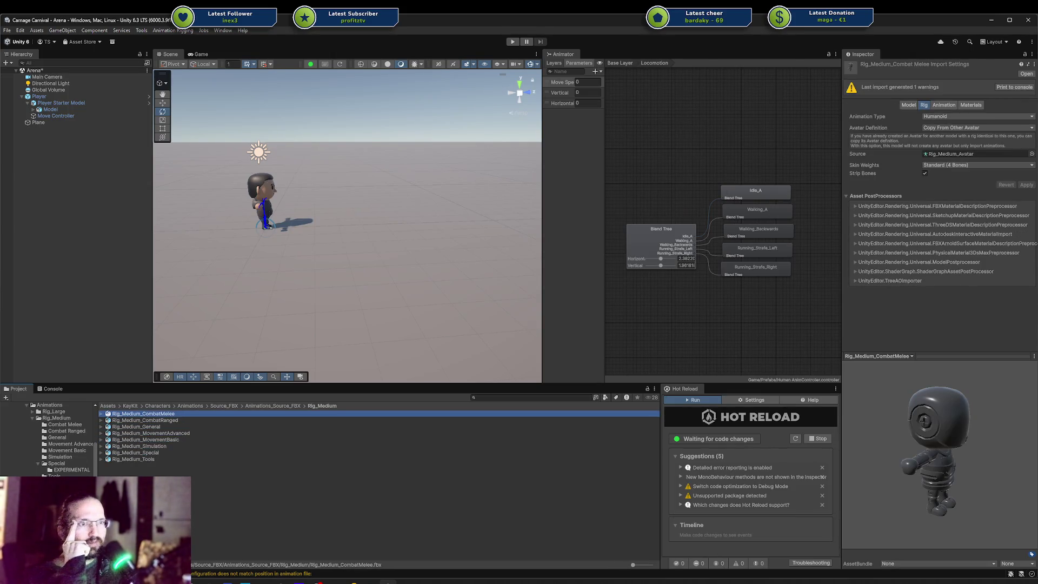
{"action": "left_click", "coordinate": [130, 421]}
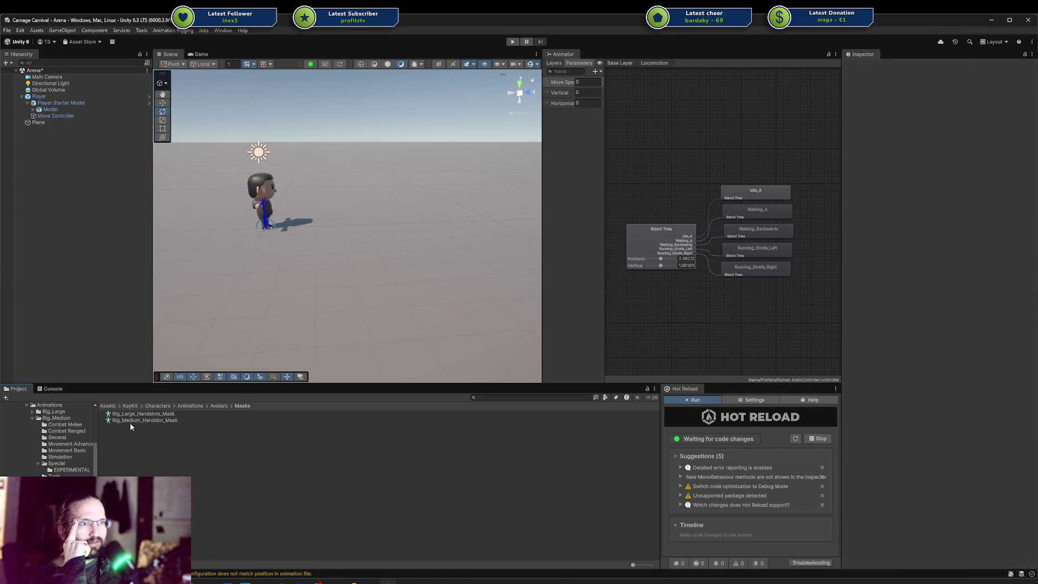
Compare the Rig_Large_Handslots_Mask and Rig_Medium_Handslot_Mask avatar masks.
{"action": "left_click", "coordinate": [140, 415]}
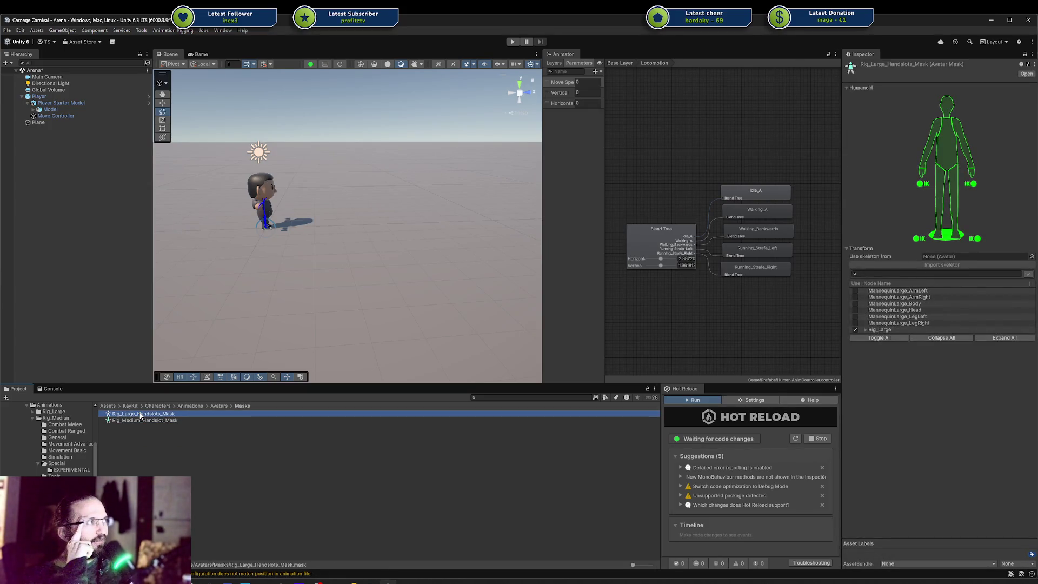
{"action": "left_click", "coordinate": [139, 421]}
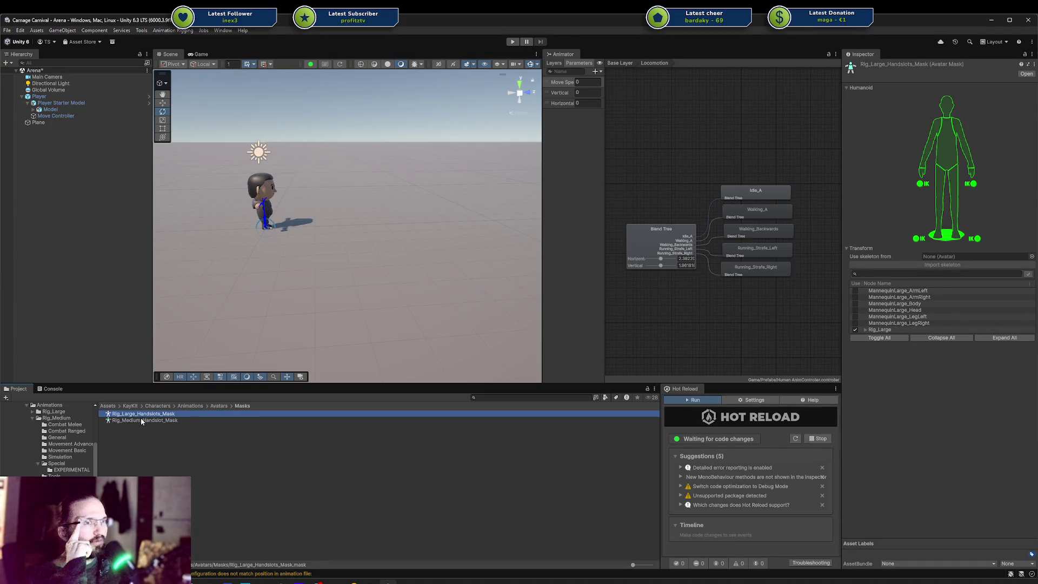
{"action": "left_click", "coordinate": [144, 415]}
{"action": "left_click", "coordinate": [143, 421]}
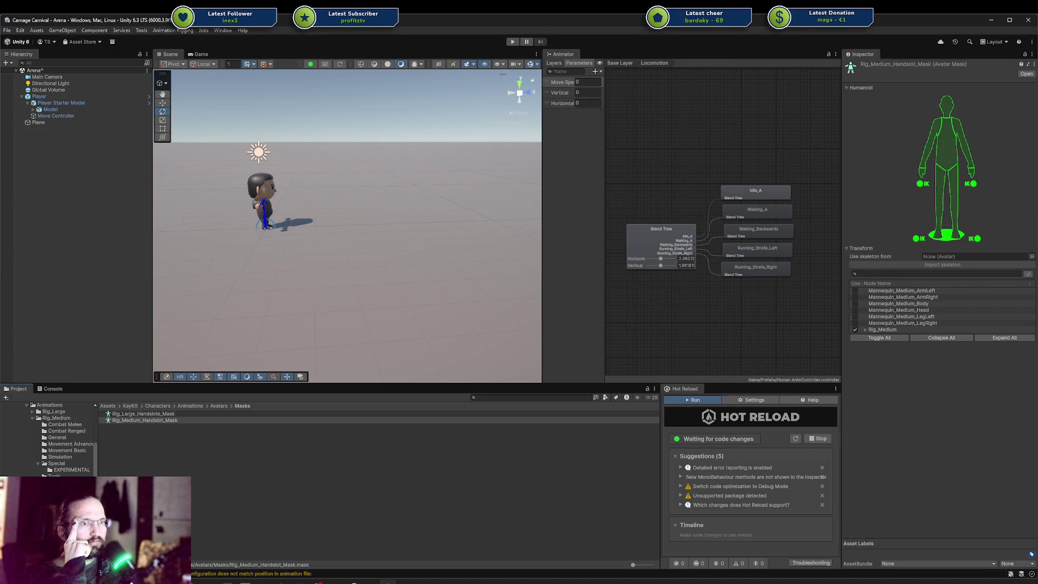
{"action": "left_click", "coordinate": [129, 423]}
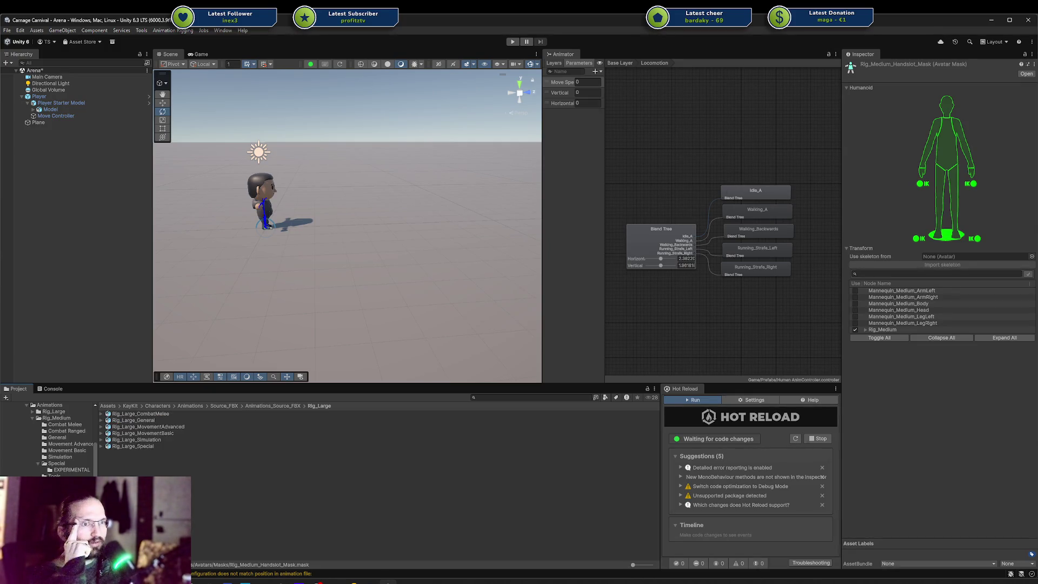
Locate Rig_Large_General's source avatar and compare the Rig_Large_Avatar and Rig_Medium_Avatar assets.
{"action": "left_click", "coordinate": [130, 421]}
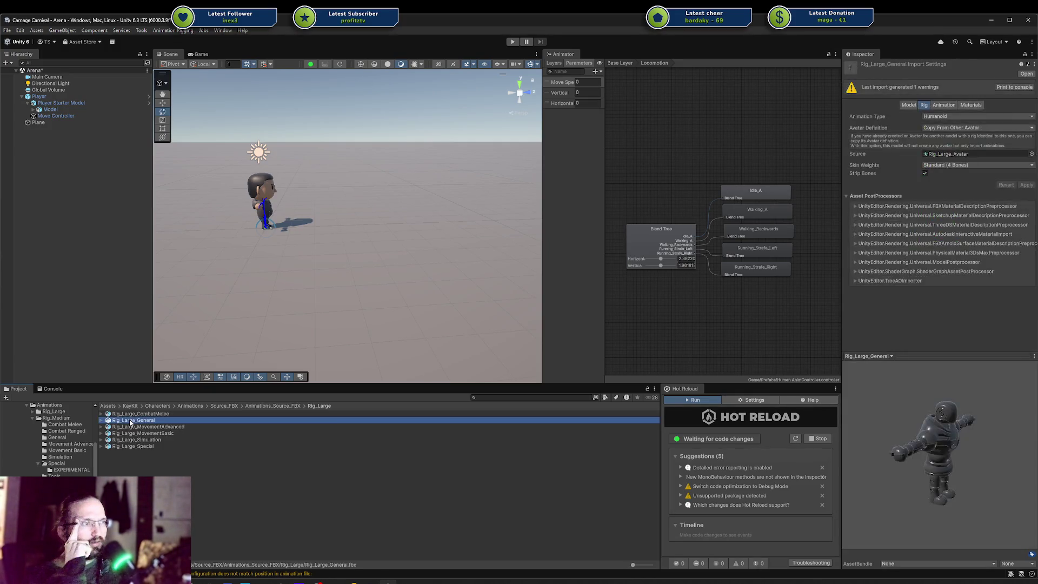
{"action": "left_click", "coordinate": [972, 151]}
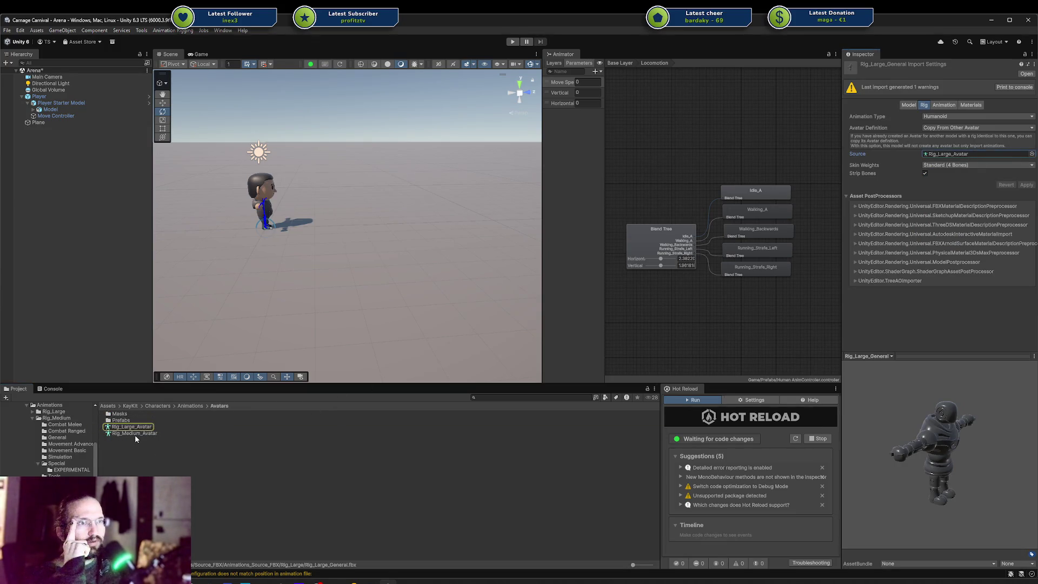
{"action": "left_click", "coordinate": [134, 434]}
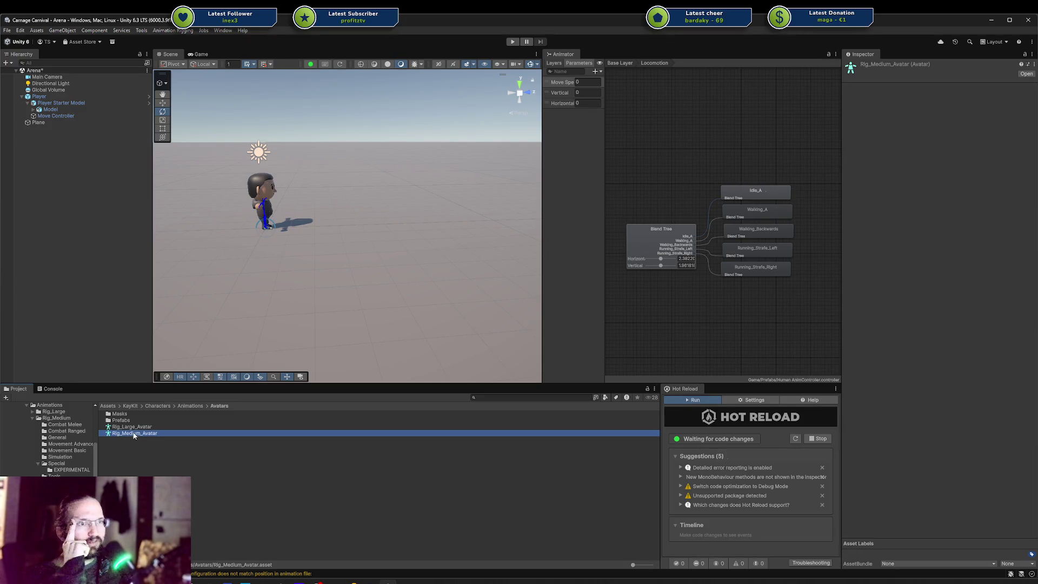
{"action": "left_click", "coordinate": [131, 441]}
{"action": "right_click", "coordinate": [120, 433]}
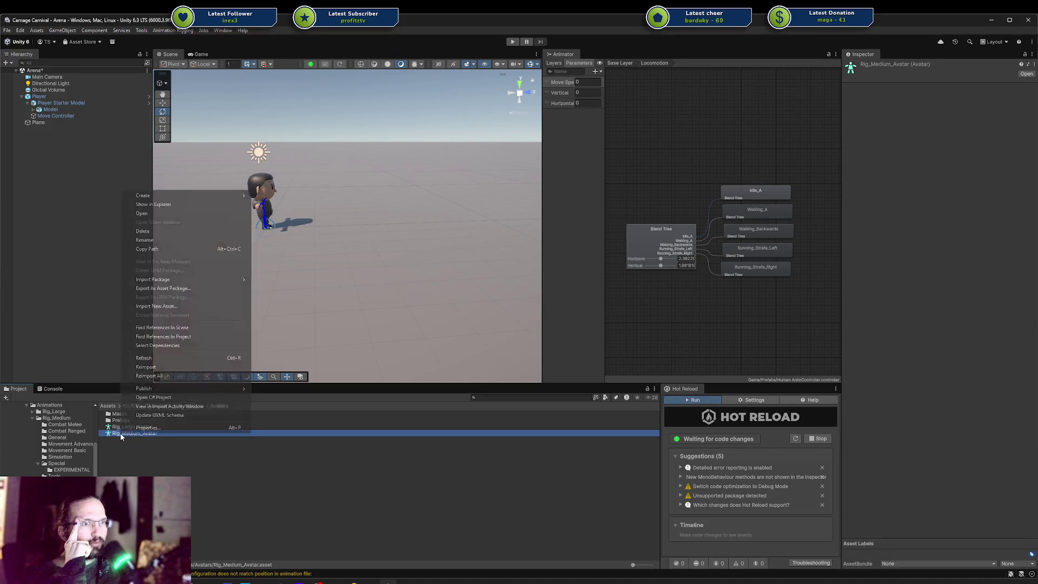
{"action": "left_click", "coordinate": [222, 462]}
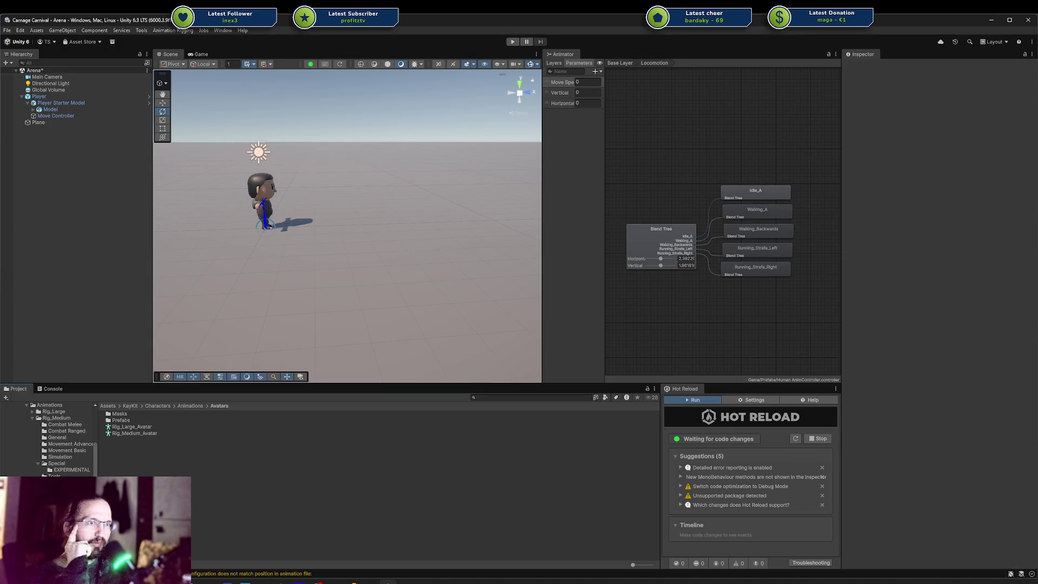
{"action": "left_click", "coordinate": [130, 427]}
{"action": "left_click", "coordinate": [127, 434]}
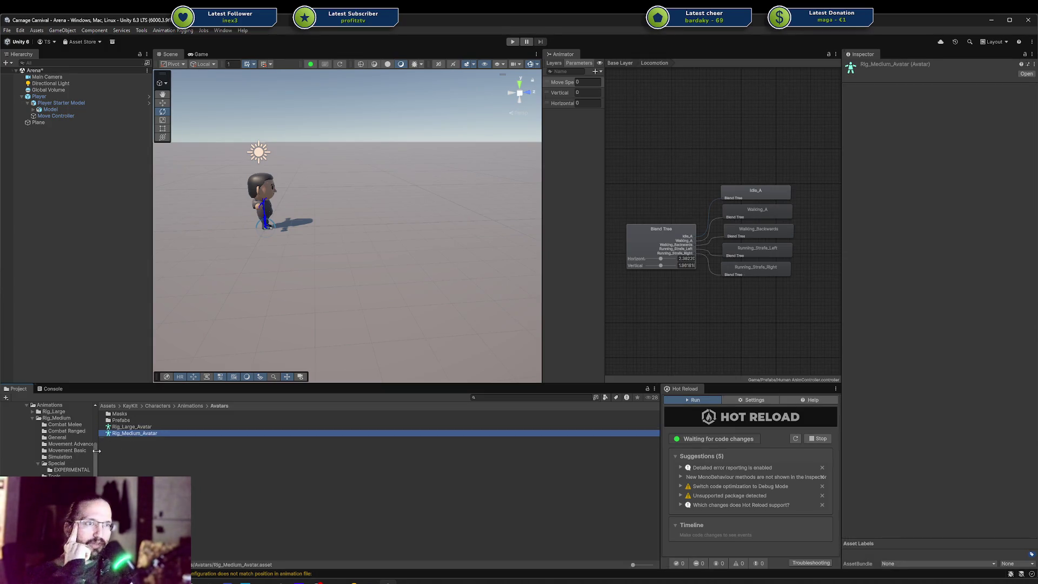
Revisit the Masks folder, then open the Rig_Large animations folder.
{"action": "double_click", "coordinate": [120, 414]}
{"action": "key", "text": "BackSpace"}
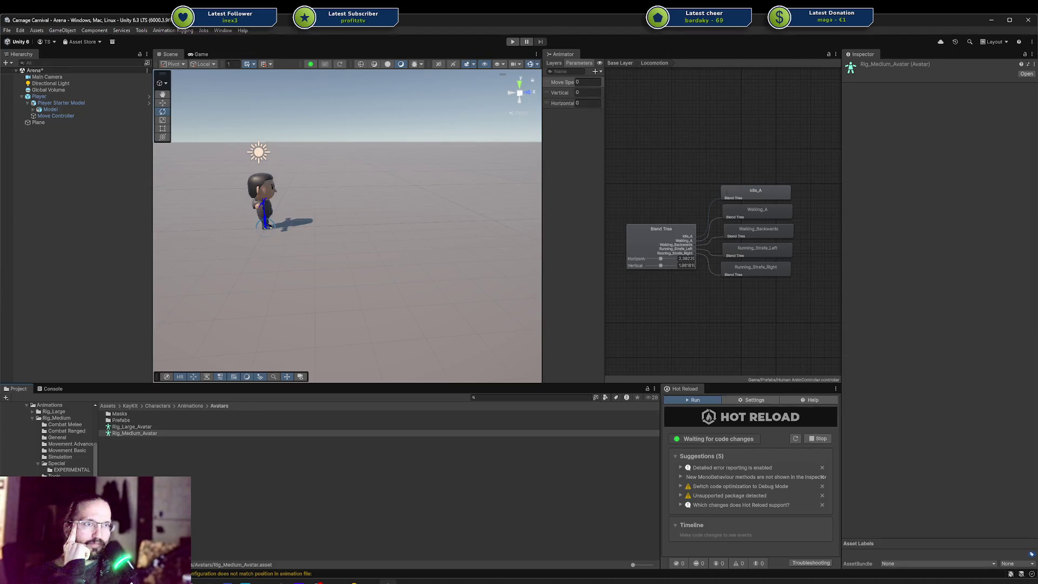
{"action": "left_click", "coordinate": [48, 435]}
Preview Rig_Large's T-Pose clip, then open Kevin Iglesias Human Animations/Male/Movement/Walk.
{"action": "left_click", "coordinate": [114, 454]}
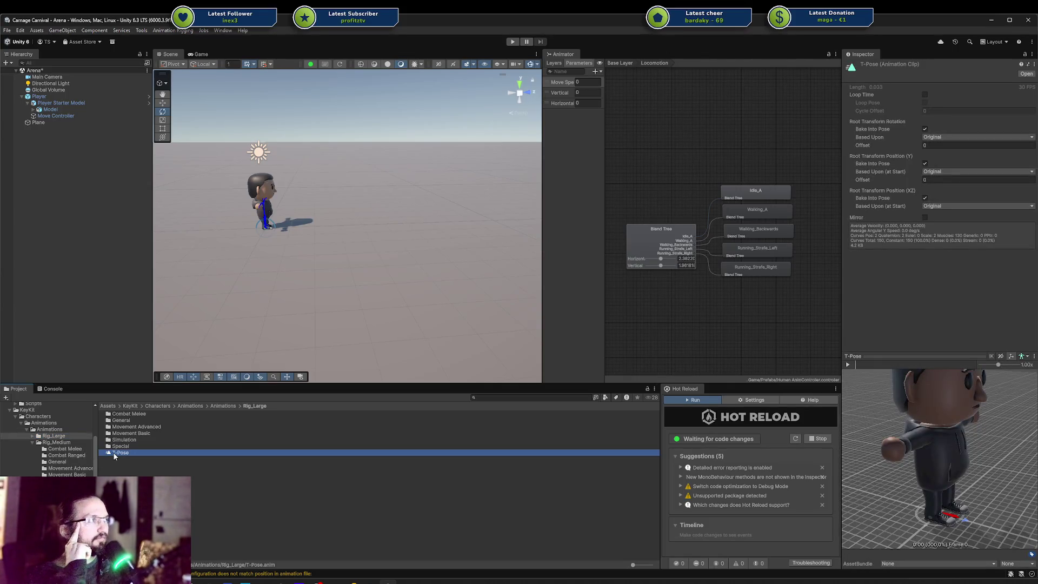
{"action": "scroll", "coordinate": [48, 438], "scroll_direction": "down", "scroll_amount": 3}
{"action": "scroll", "coordinate": [54, 438], "scroll_direction": "down", "scroll_amount": 2}
{"action": "scroll", "coordinate": [54, 439], "scroll_direction": "down", "scroll_amount": 5}
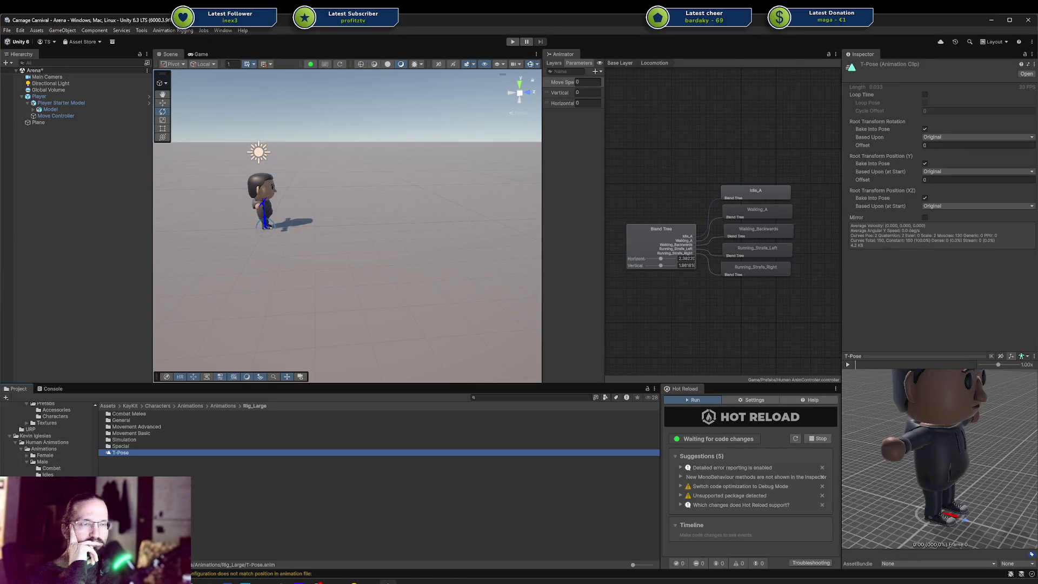
{"action": "scroll", "coordinate": [49, 438], "scroll_direction": "down", "scroll_amount": 2}
{"action": "left_click", "coordinate": [55, 496]}
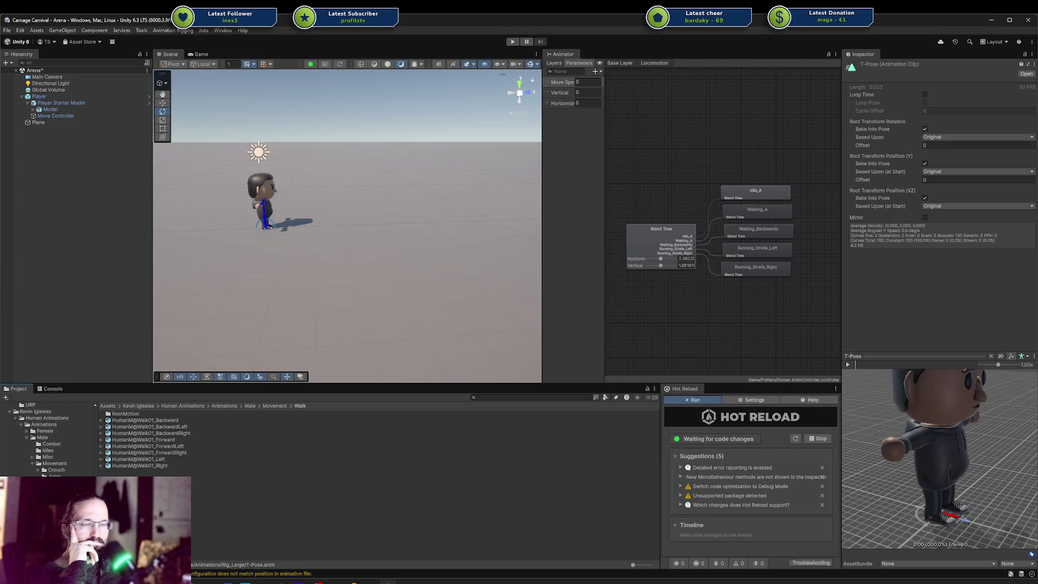
{"action": "left_click", "coordinate": [52, 503]}
{"action": "left_click", "coordinate": [54, 496]}
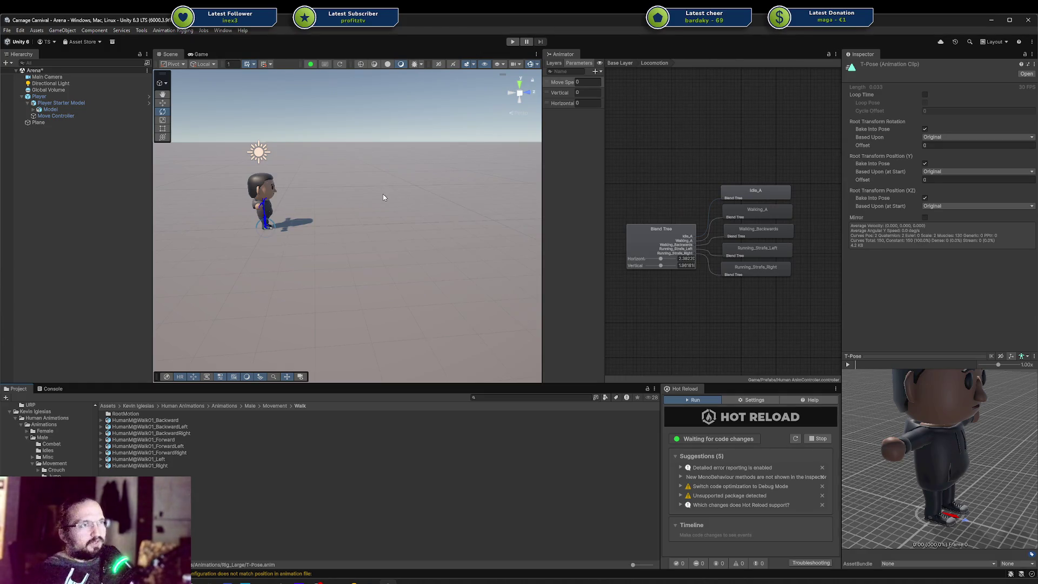
Frame the Player with F and zoom into its torso in the Scene view.
{"action": "scroll", "coordinate": [383, 194], "scroll_direction": "up", "scroll_amount": 3}
{"action": "left_click", "coordinate": [204, 196]}
{"action": "key", "text": "f"}
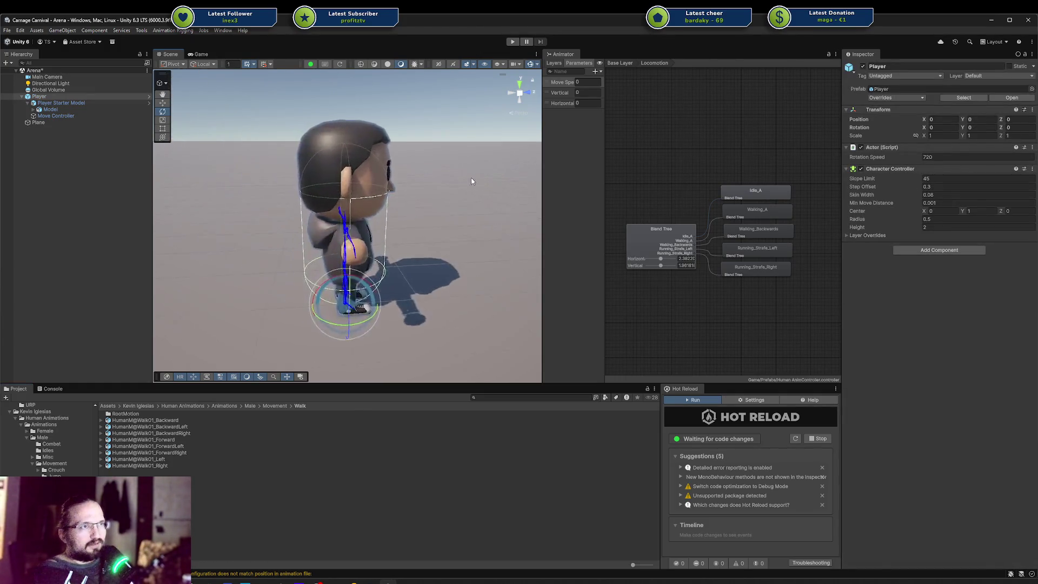
{"action": "left_click", "coordinate": [421, 265]}
{"action": "scroll", "coordinate": [420, 265], "scroll_direction": "up", "scroll_amount": 2}
{"action": "scroll", "coordinate": [420, 265], "scroll_direction": "up", "scroll_amount": 4}
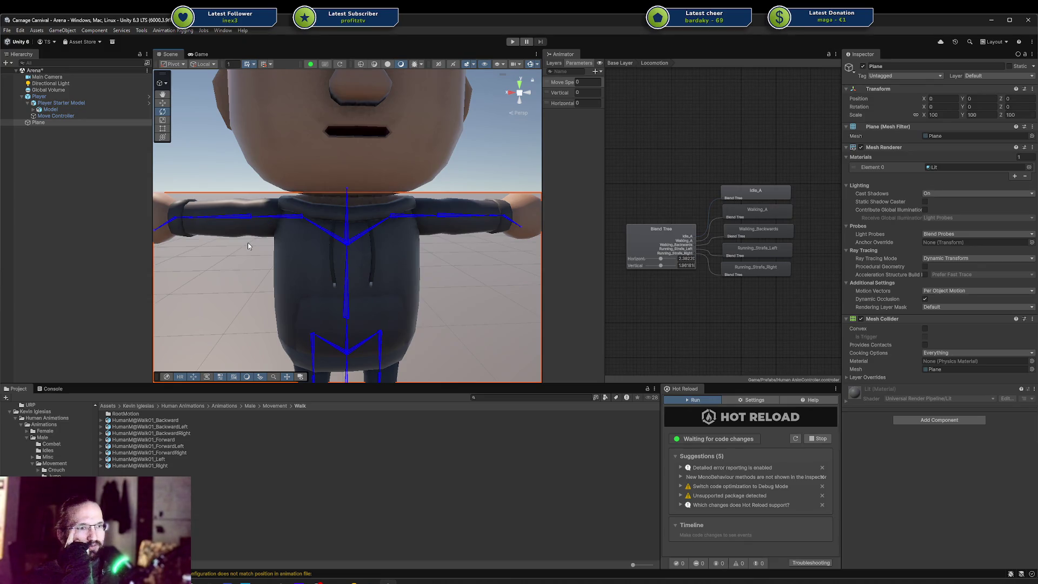
{"action": "scroll", "coordinate": [32, 444], "scroll_direction": "up", "scroll_amount": 10}
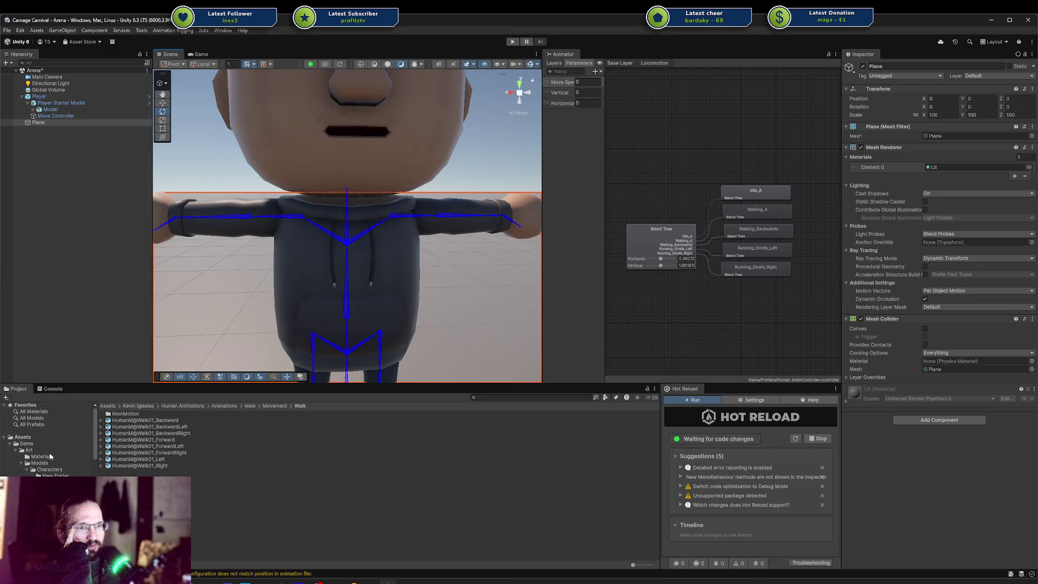
Open the Assets/Game/Art/Models/Characters folder and bring Rider to the front.
{"action": "left_click", "coordinate": [50, 470]}
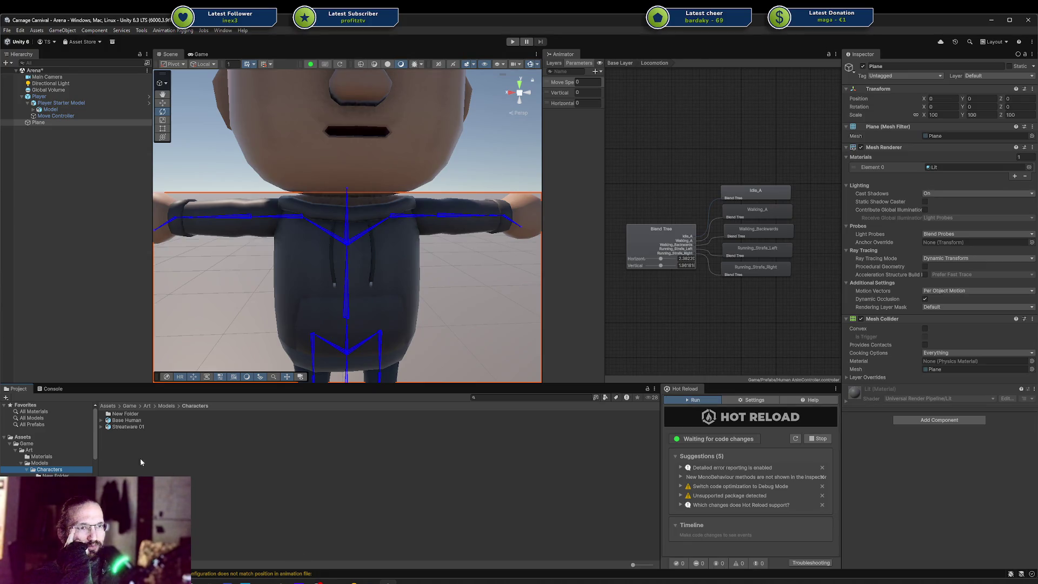
{"action": "mouse_move", "coordinate": [352, 582]}
{"action": "left_click", "coordinate": [306, 547]}
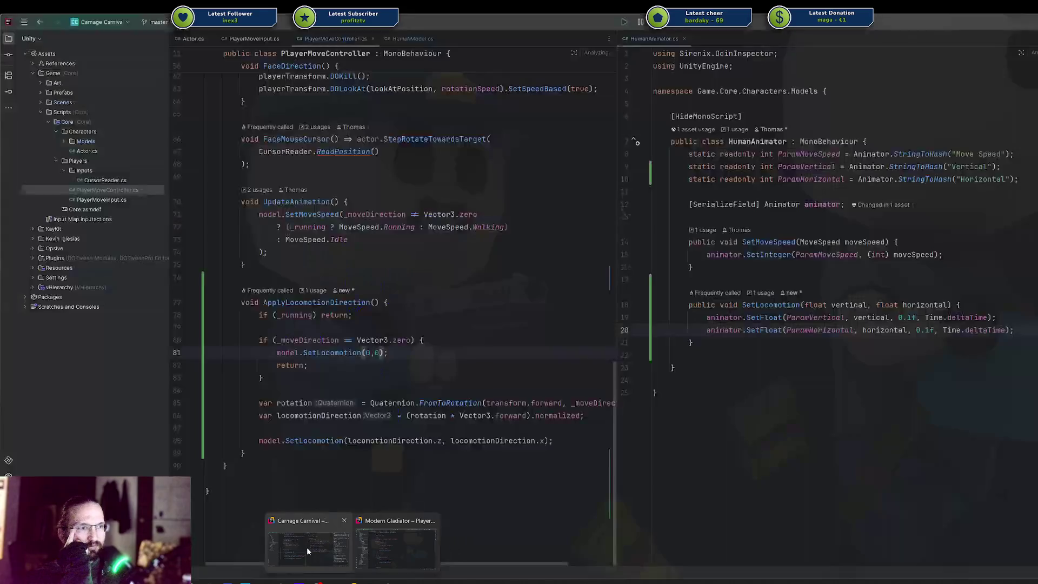
Expand Art > Blender > Characters in Rider and open Streetwear 01.blend in Blender.
{"action": "left_click", "coordinate": [41, 82]}
{"action": "left_click", "coordinate": [46, 101]}
{"action": "left_click", "coordinate": [48, 102]}
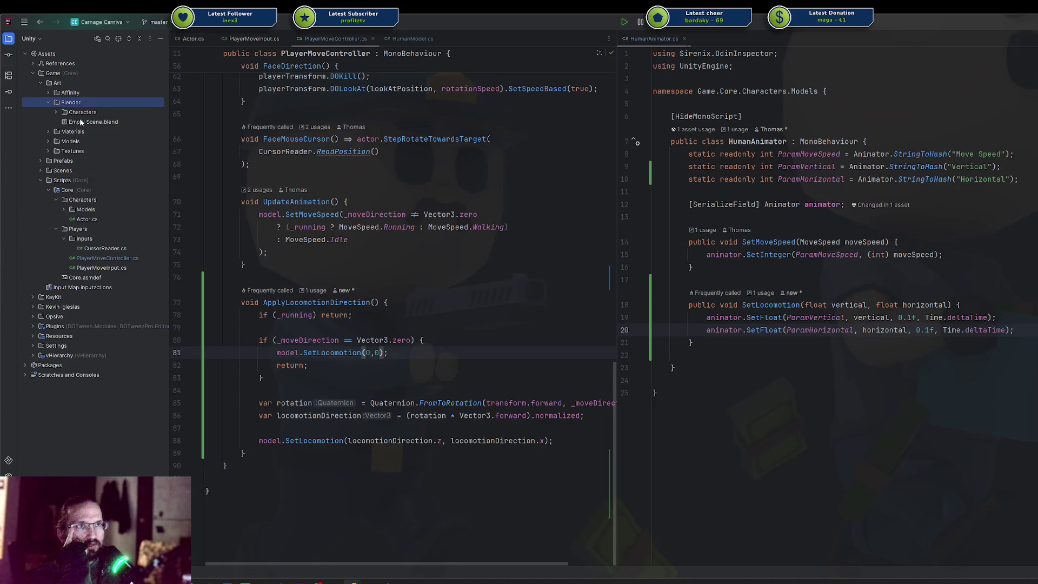
{"action": "left_click", "coordinate": [57, 112]}
{"action": "left_click", "coordinate": [117, 131]}
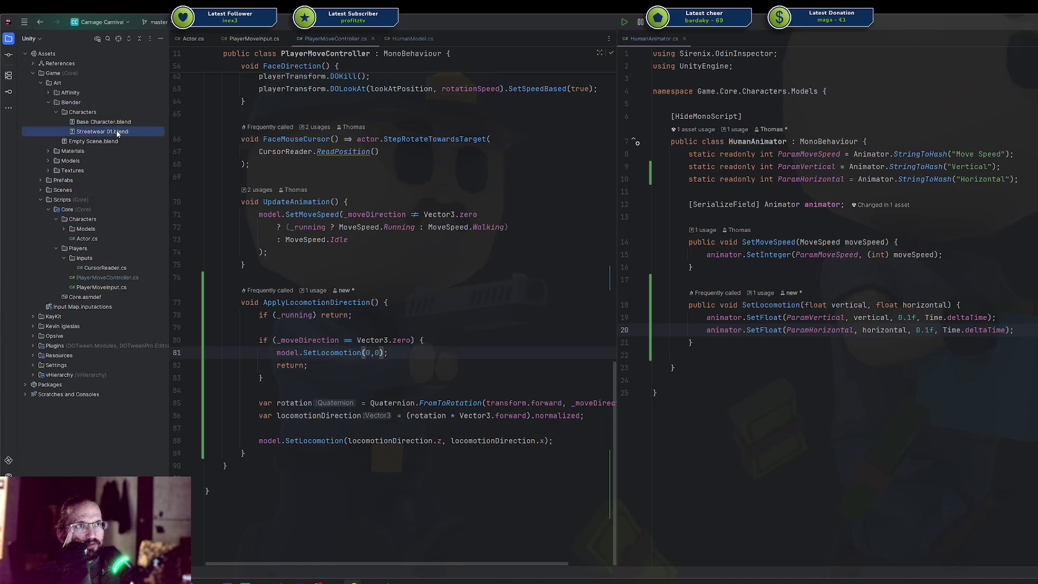
{"action": "double_click", "coordinate": [117, 130]}
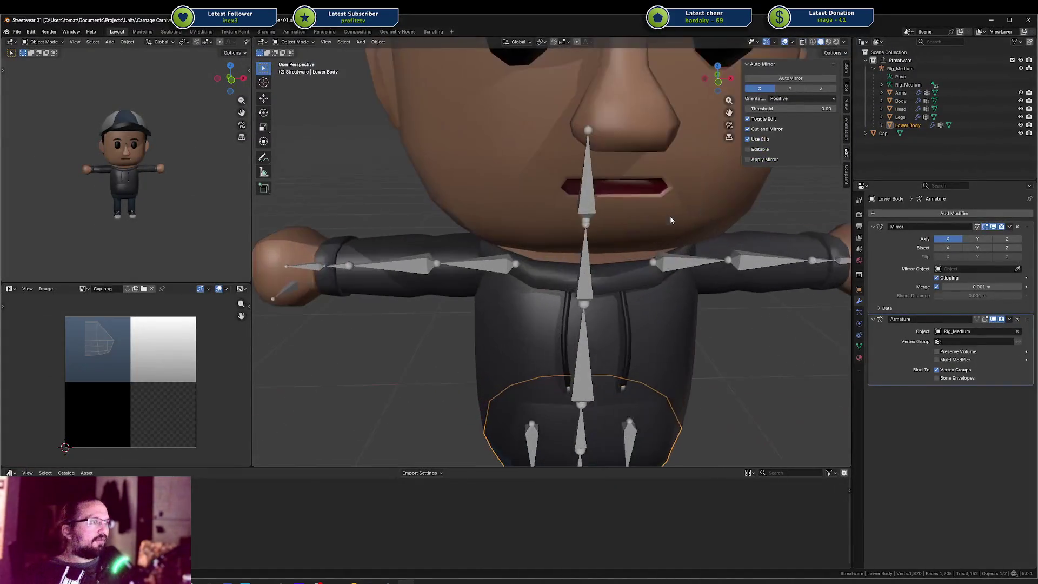
Zoom onto the torso, select the Rig_Medium armature by an arm bone, and orbit frontally.
{"action": "scroll", "coordinate": [749, 356], "scroll_direction": "down", "scroll_amount": 5}
{"action": "left_click", "coordinate": [673, 295]}
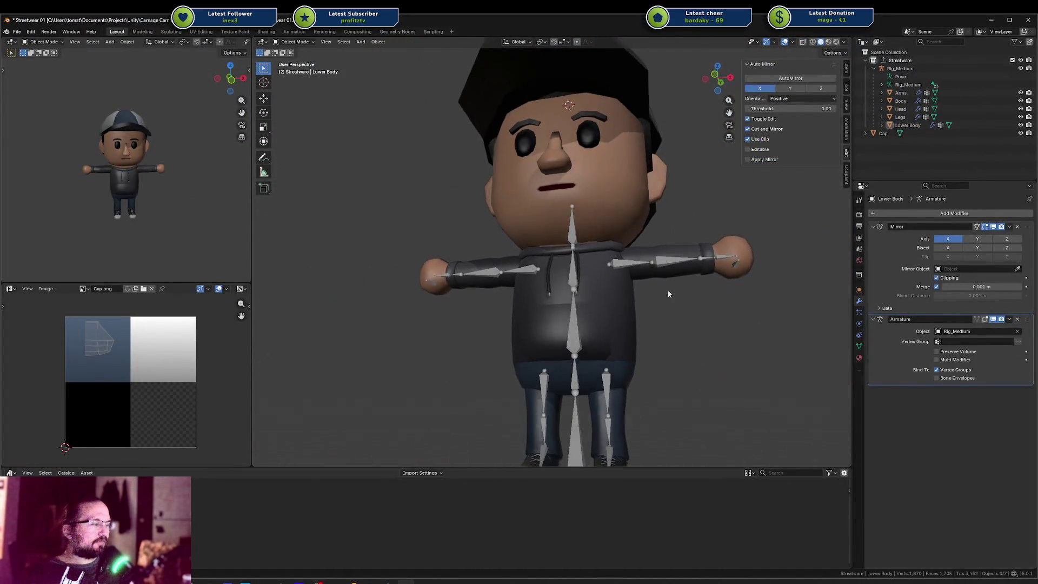
{"action": "scroll", "coordinate": [665, 306], "scroll_direction": "up", "scroll_amount": 5}
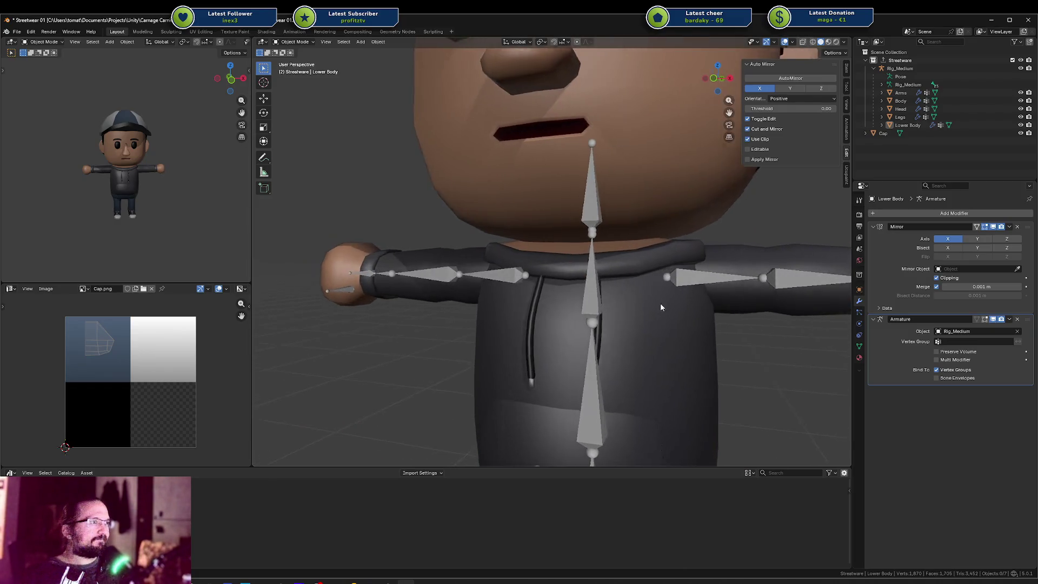
{"action": "left_click", "coordinate": [624, 279]}
{"action": "mouse_move", "coordinate": [610, 283]}
{"action": "left_mouse_down"}
{"action": "mouse_move", "coordinate": [636, 280]}
{"action": "mouse_move", "coordinate": [555, 263]}
{"action": "left_mouse_up"}
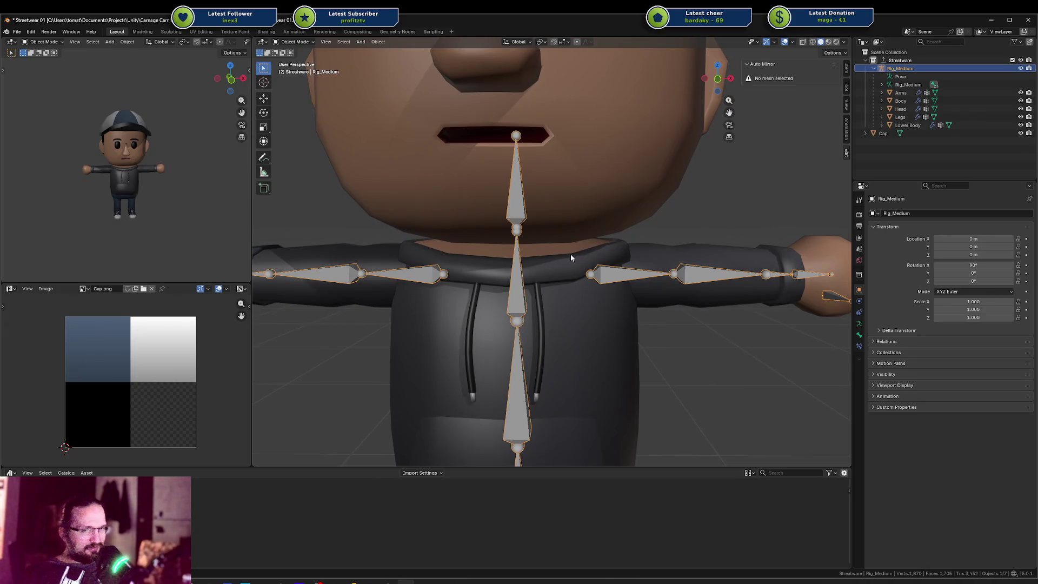
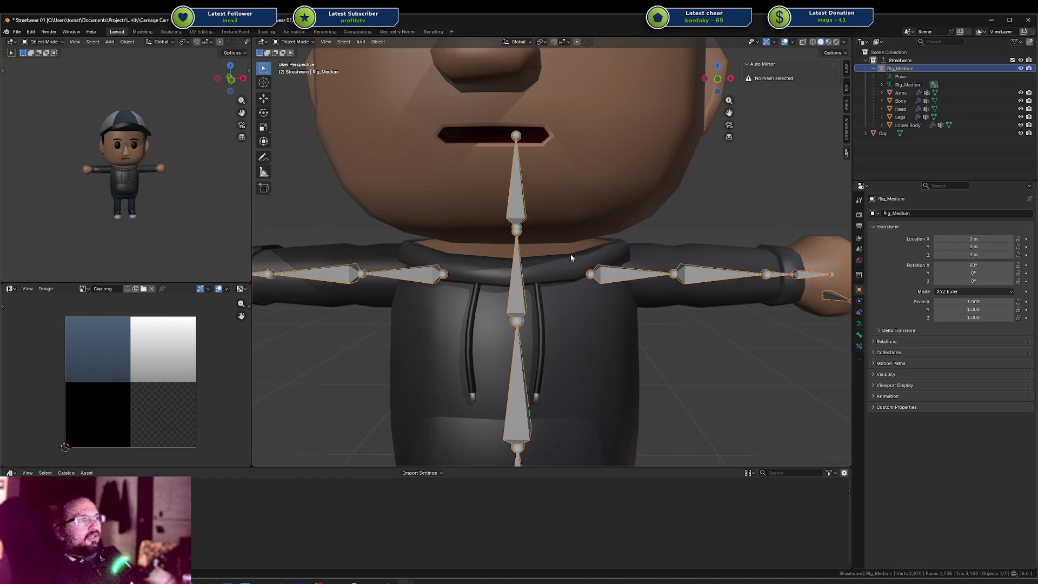
Orbit and zoom around the rig, then frame its upper body in Front Orthographic view.
{"action": "left_click_drag", "start_coordinate": [571, 257], "coordinate": [611, 269]}
{"action": "scroll", "coordinate": [611, 267], "scroll_direction": "up", "scroll_amount": 4}
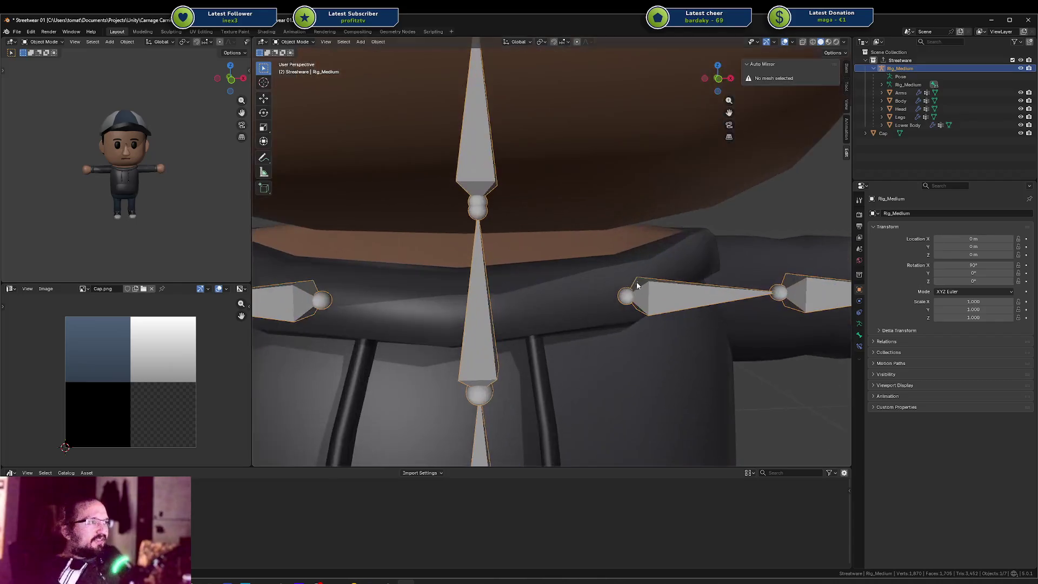
{"action": "scroll", "coordinate": [643, 300], "scroll_direction": "down", "scroll_amount": 1}
{"action": "key", "text": "KP_3"}
{"action": "key", "text": "KP_1"}
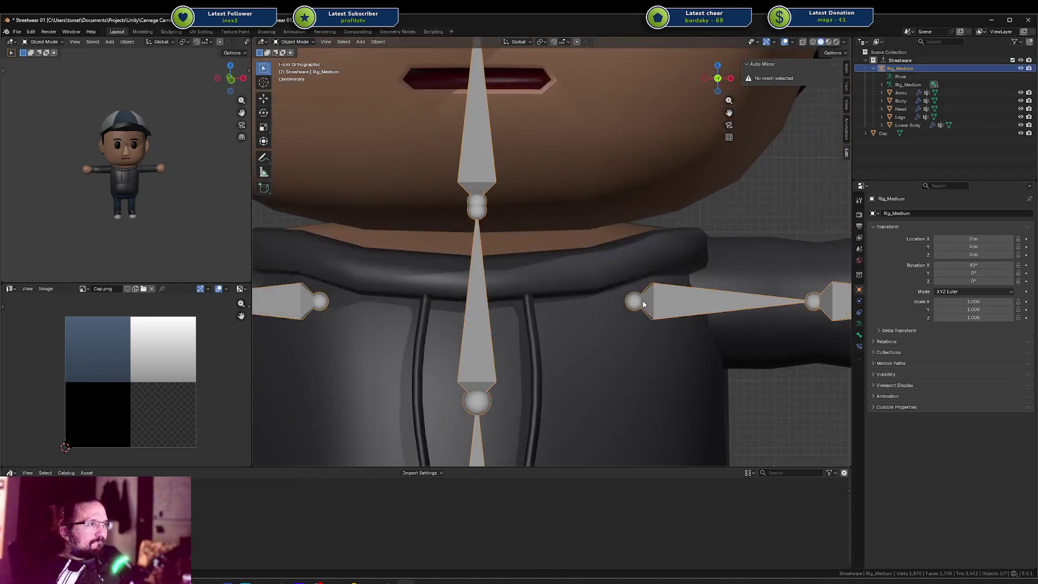
{"action": "scroll", "coordinate": [643, 300], "scroll_direction": "down", "scroll_amount": 3}
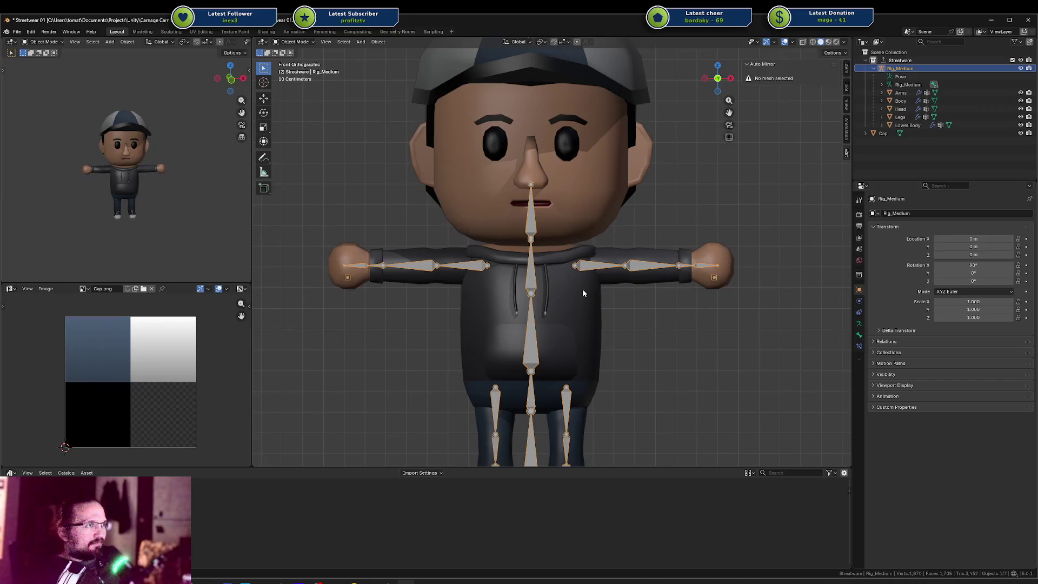
{"action": "left_click_drag", "start_coordinate": [633, 295], "coordinate": [627, 272]}
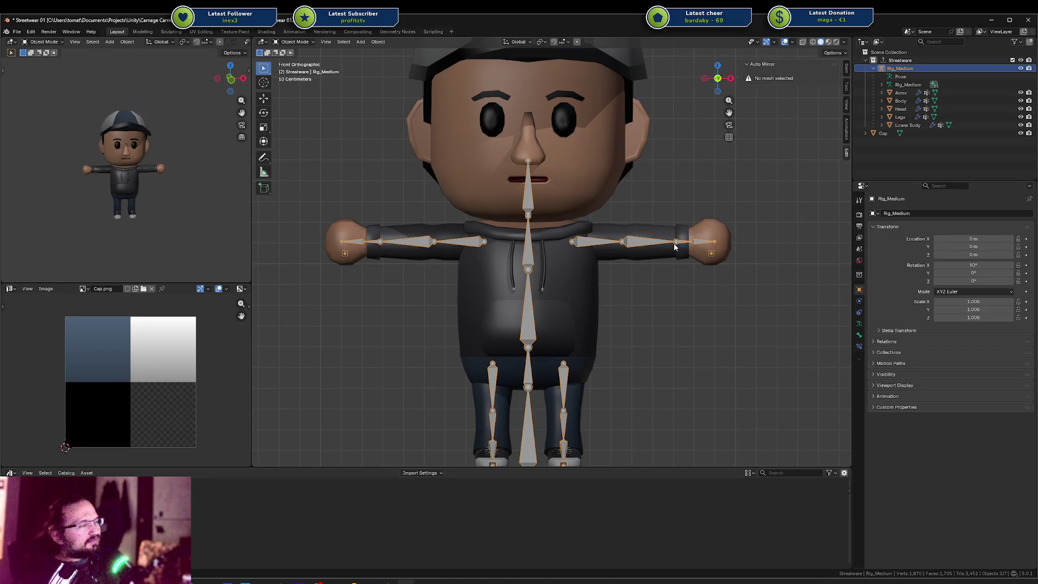
Select the Rig_Medium armature and enter Edit Mode.
{"action": "left_click", "coordinate": [622, 247]}
{"action": "left_click", "coordinate": [582, 247]}
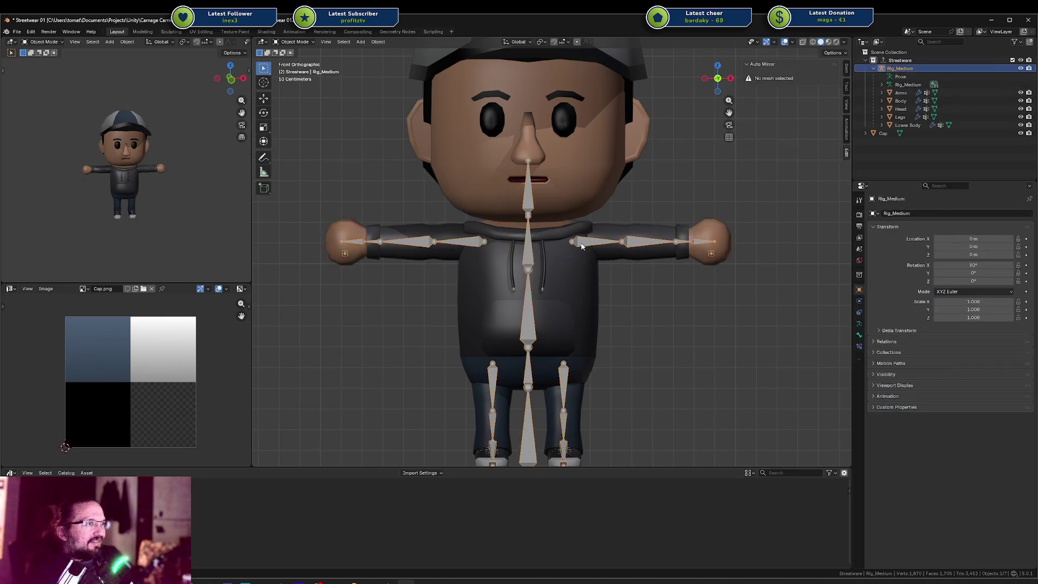
{"action": "key", "text": "Tab"}
Start an X-axis move of the upperarm.l bone, then cancel it and orbit into perspective.
{"action": "left_click", "coordinate": [577, 244]}
{"action": "key", "text": "g"}
{"action": "key", "text": "x"}
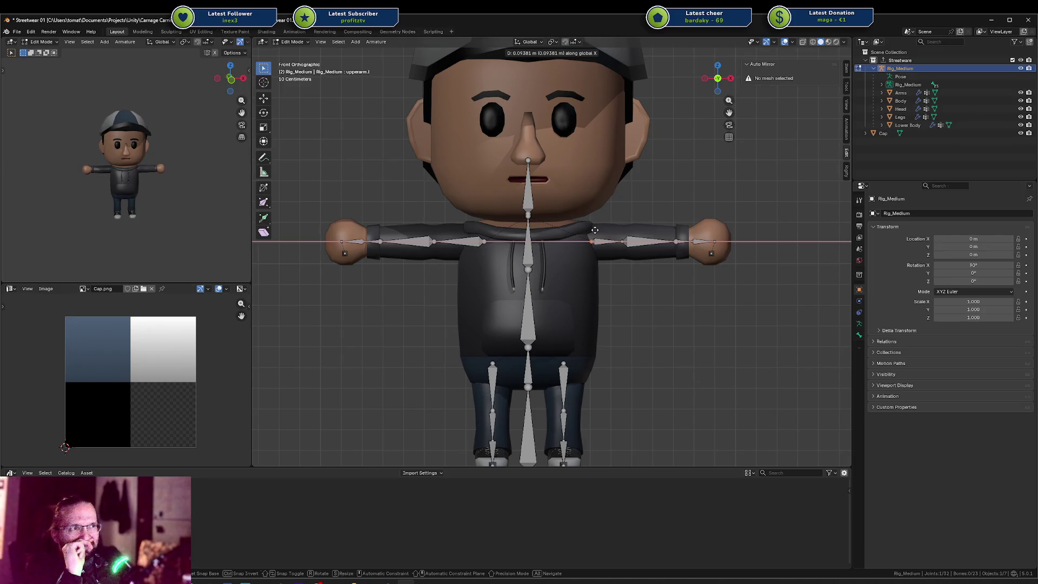
{"action": "right_click", "coordinate": [595, 230]}
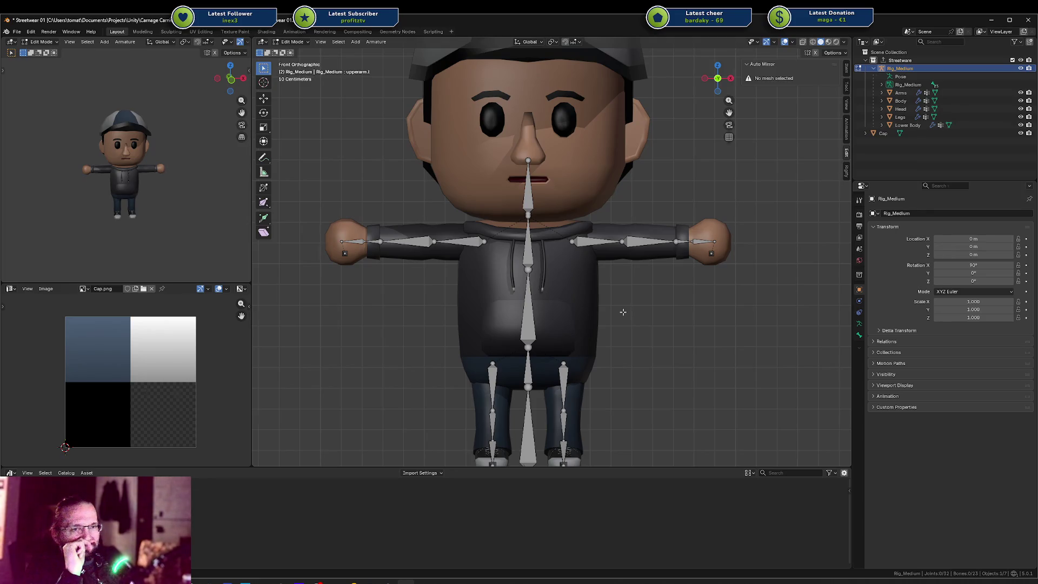
{"action": "mouse_move", "coordinate": [631, 281]}
{"action": "left_mouse_down"}
{"action": "mouse_move", "coordinate": [493, 289]}
{"action": "mouse_move", "coordinate": [600, 278]}
{"action": "mouse_move", "coordinate": [640, 281]}
{"action": "mouse_move", "coordinate": [645, 296]}
{"action": "left_mouse_up"}
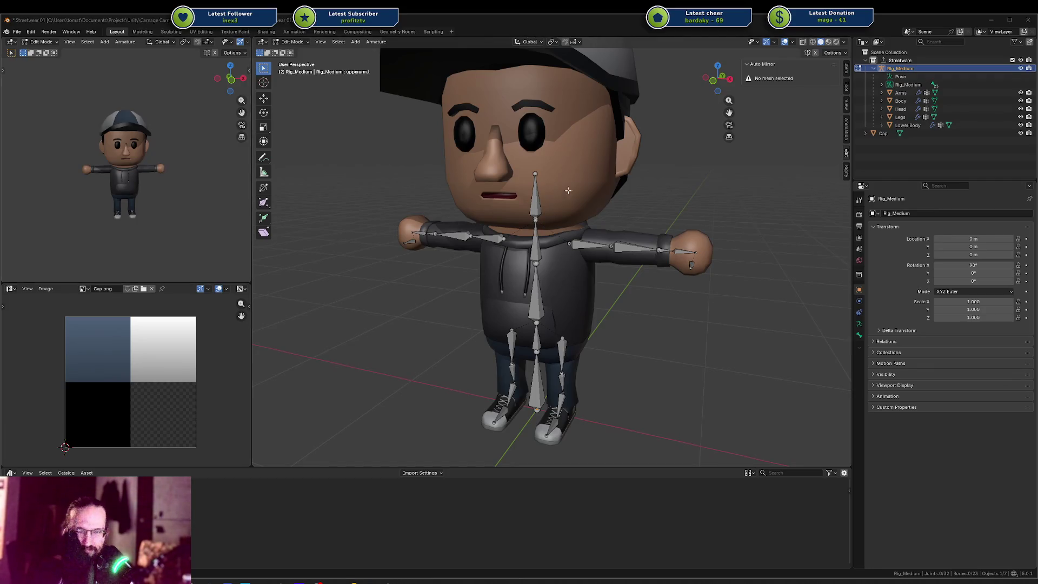
{"action": "left_click_drag", "start_coordinate": [582, 211], "coordinate": [632, 211]}
{"action": "scroll", "coordinate": [633, 211], "scroll_direction": "down", "scroll_amount": 4}
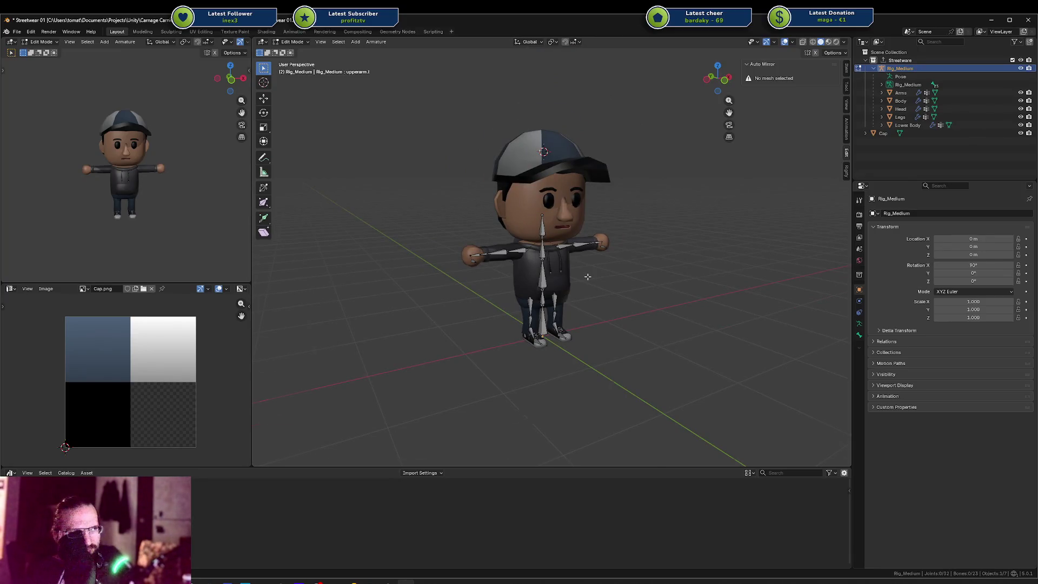
{"action": "scroll", "coordinate": [588, 276], "scroll_direction": "up", "scroll_amount": 8}
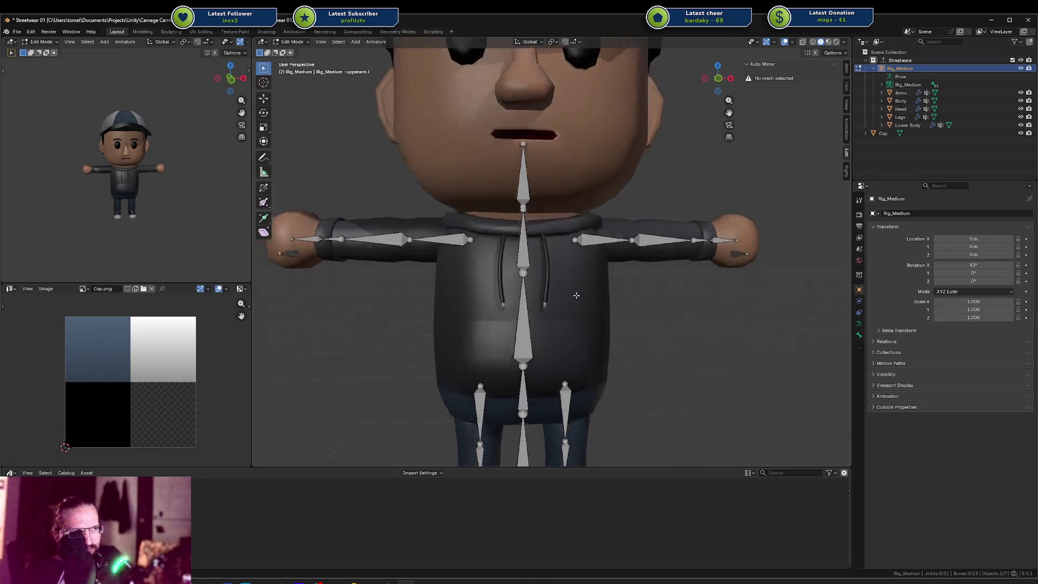
{"action": "scroll", "coordinate": [579, 290], "scroll_direction": "down", "scroll_amount": 5}
{"action": "mouse_move", "coordinate": [573, 309]}
{"action": "left_mouse_down"}
{"action": "mouse_move", "coordinate": [506, 294]}
{"action": "mouse_move", "coordinate": [539, 284]}
{"action": "left_mouse_up"}
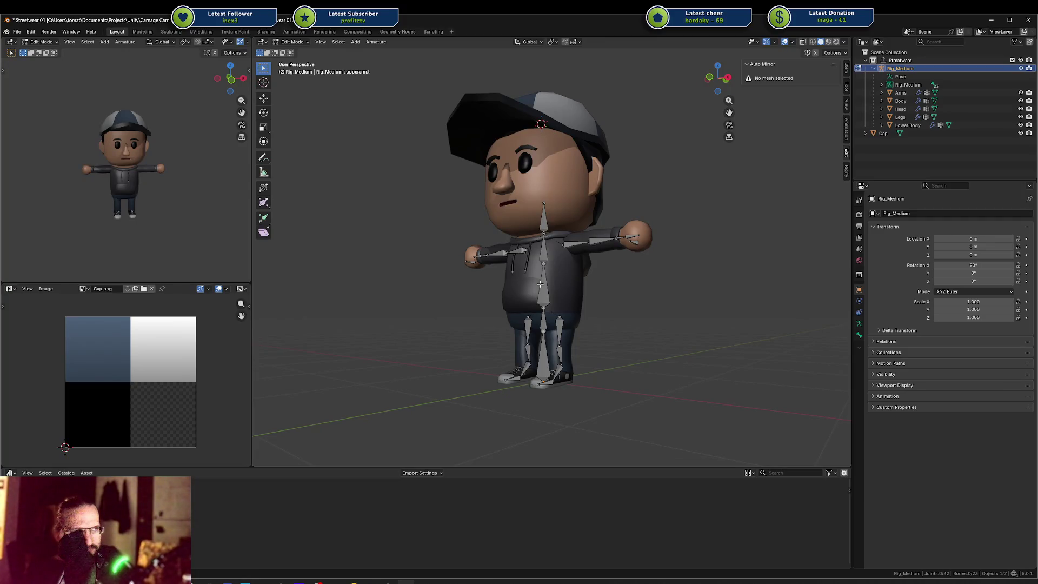
{"action": "scroll", "coordinate": [540, 283], "scroll_direction": "down", "scroll_amount": 3}
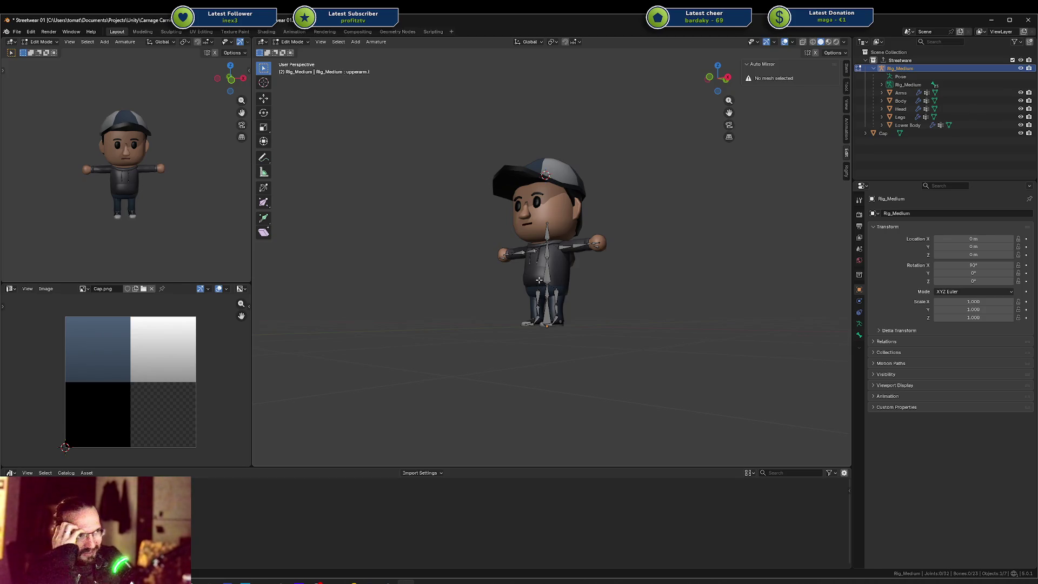
{"action": "scroll", "coordinate": [541, 279], "scroll_direction": "up", "scroll_amount": 6}
{"action": "scroll", "coordinate": [568, 278], "scroll_direction": "down", "scroll_amount": 4}
{"action": "left_click_drag", "start_coordinate": [568, 278], "coordinate": [590, 284]}
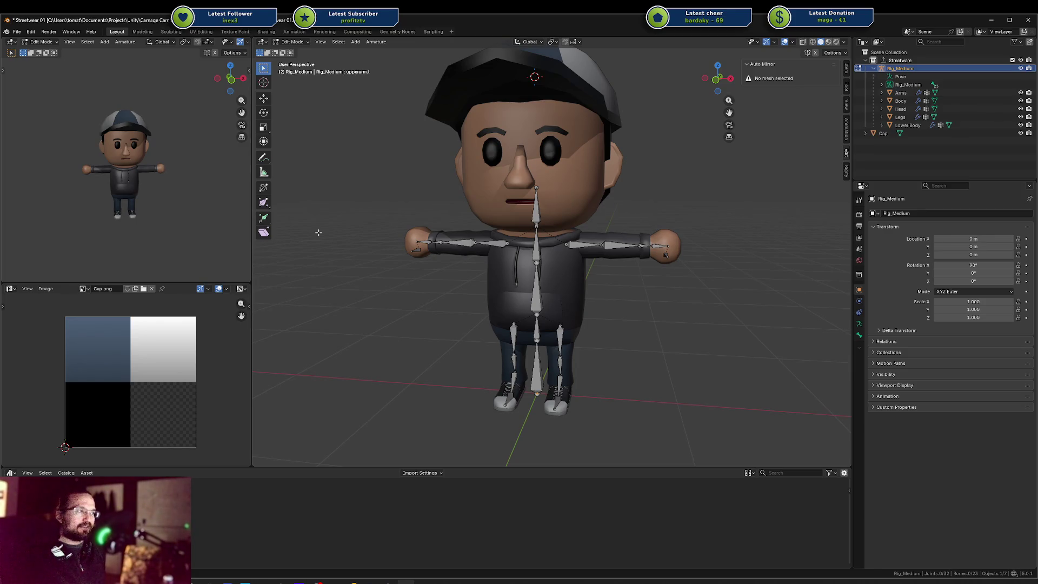
{"action": "left_click", "coordinate": [584, 245]}
{"action": "key", "text": "ctrl+Tab"}
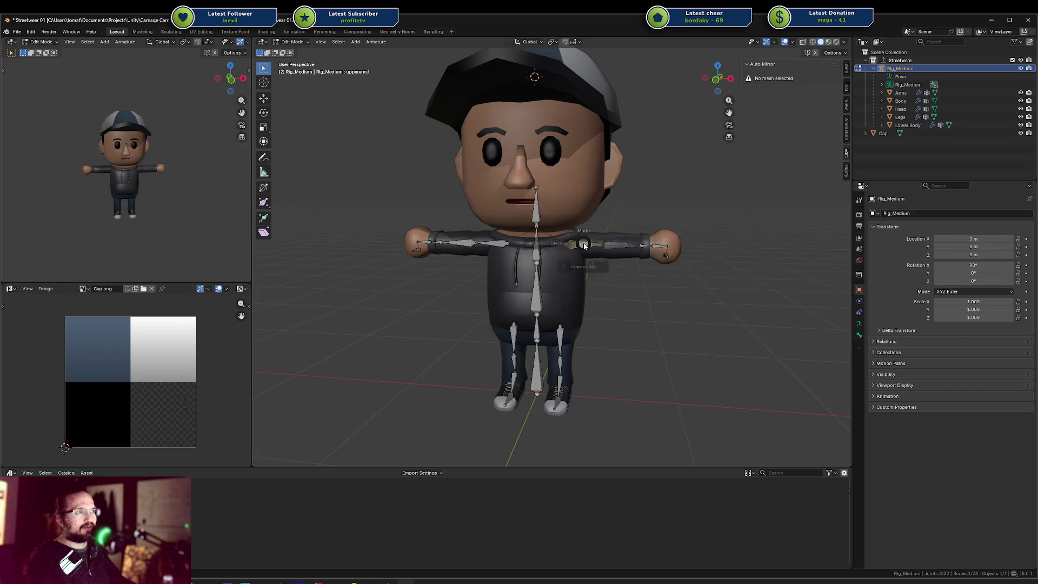
Put the rig into Pose Mode and test-move the upper-arm bone twice, cancelling each move.
{"action": "left_click", "coordinate": [584, 249]}
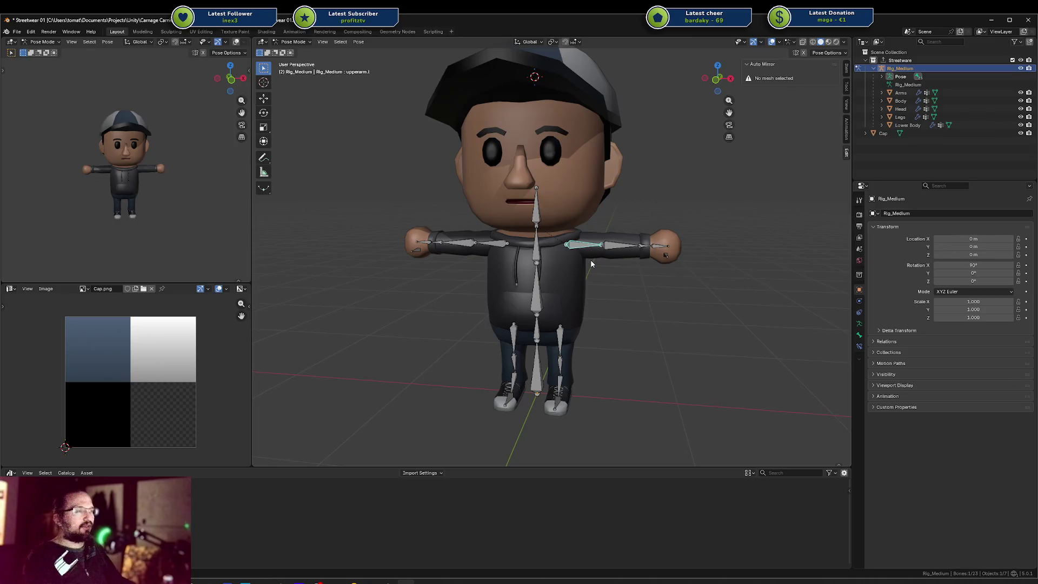
{"action": "key", "text": "g"}
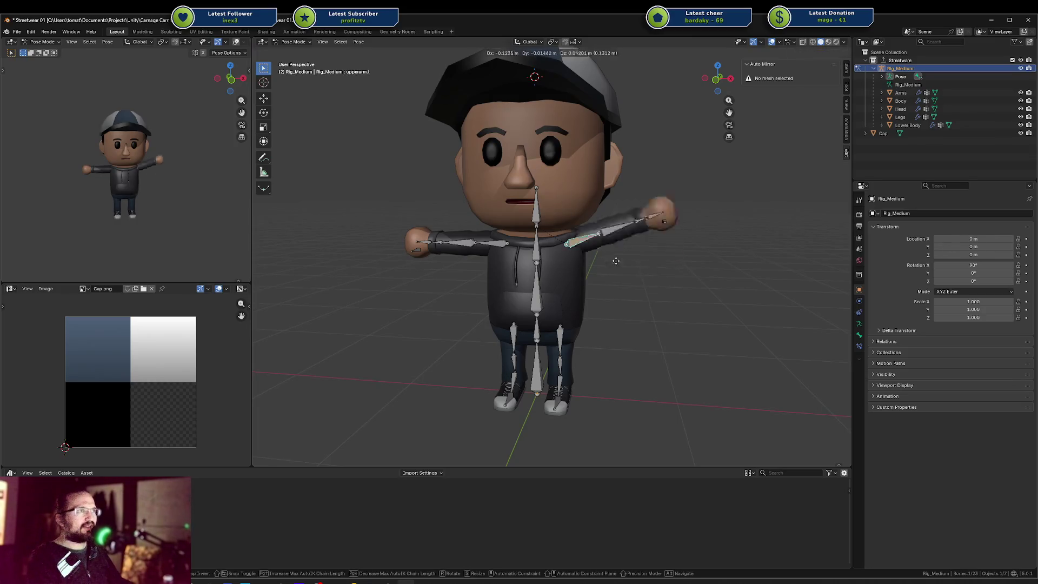
{"action": "right_click", "coordinate": [620, 235]}
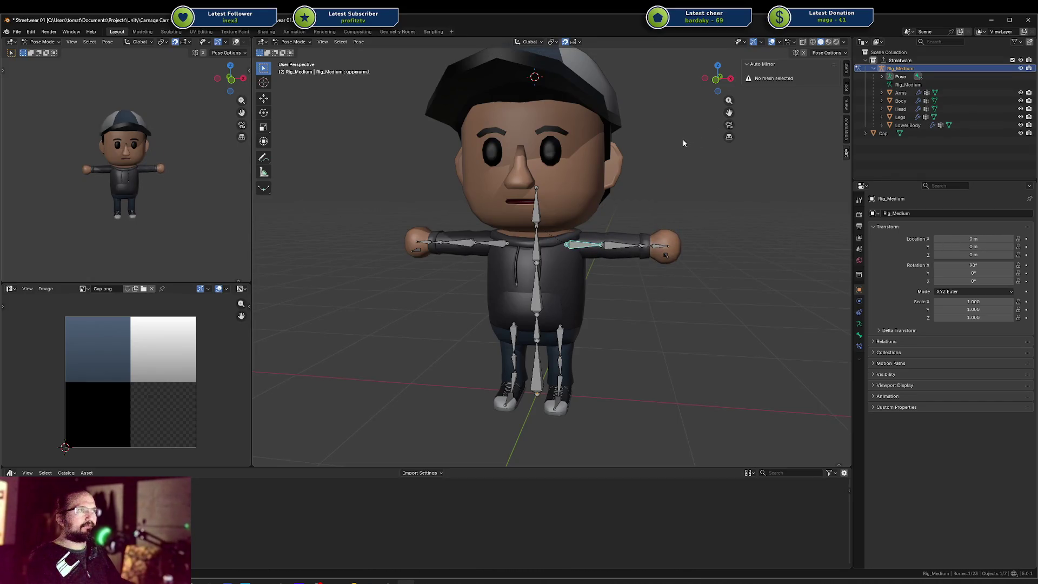
{"action": "key", "text": "g"}
{"action": "right_click", "coordinate": [587, 241]}
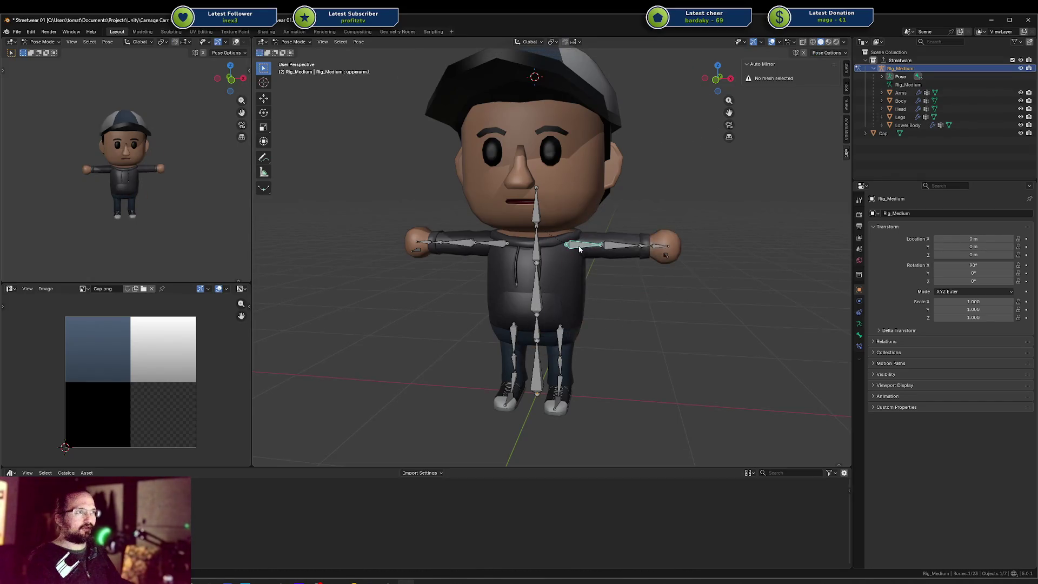
Turn off Auto IK in Pose Options, then test-move the upper-arm bone and cancel.
{"action": "left_click", "coordinate": [844, 42]}
{"action": "left_click", "coordinate": [829, 52]}
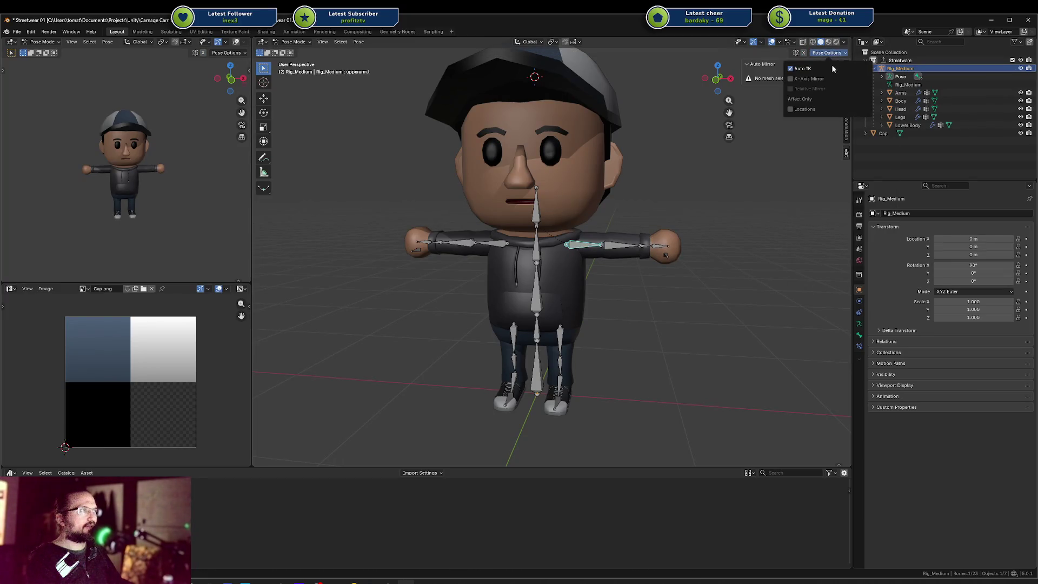
{"action": "left_click", "coordinate": [810, 70]}
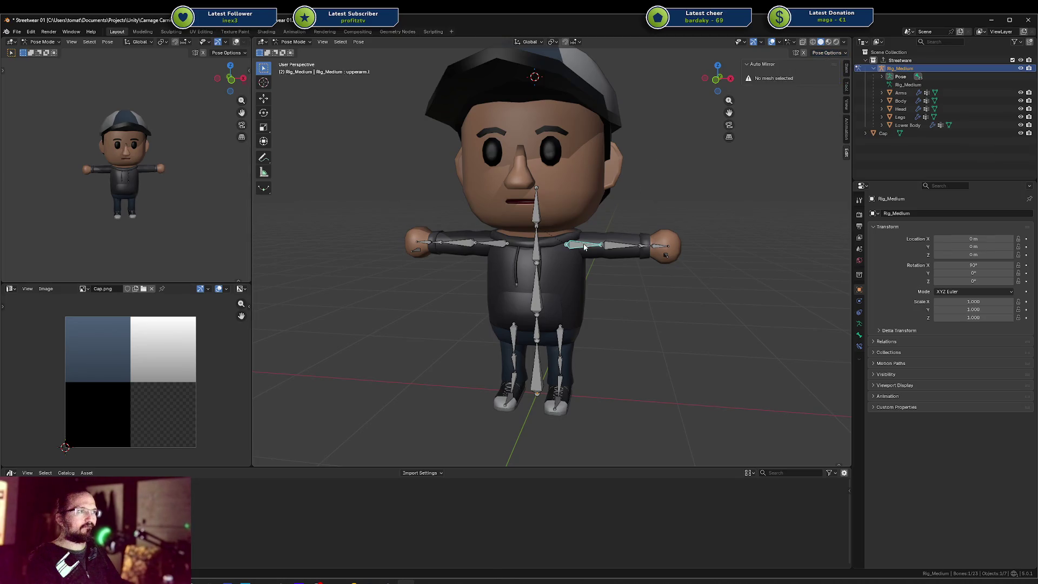
{"action": "key", "text": "g"}
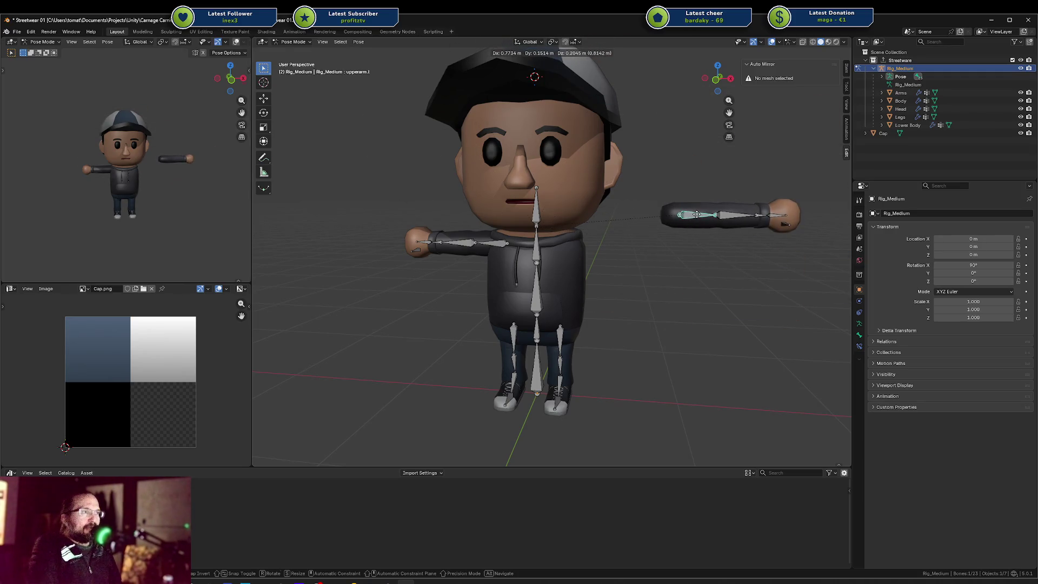
{"action": "key", "text": "Escape"}
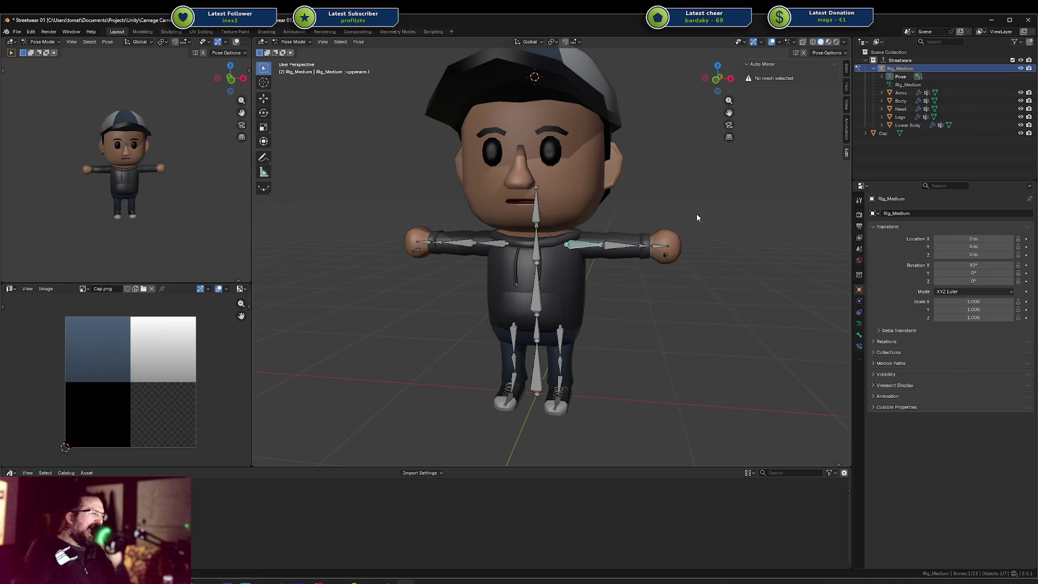
{"action": "scroll", "coordinate": [595, 231], "scroll_direction": "up", "scroll_amount": 5}
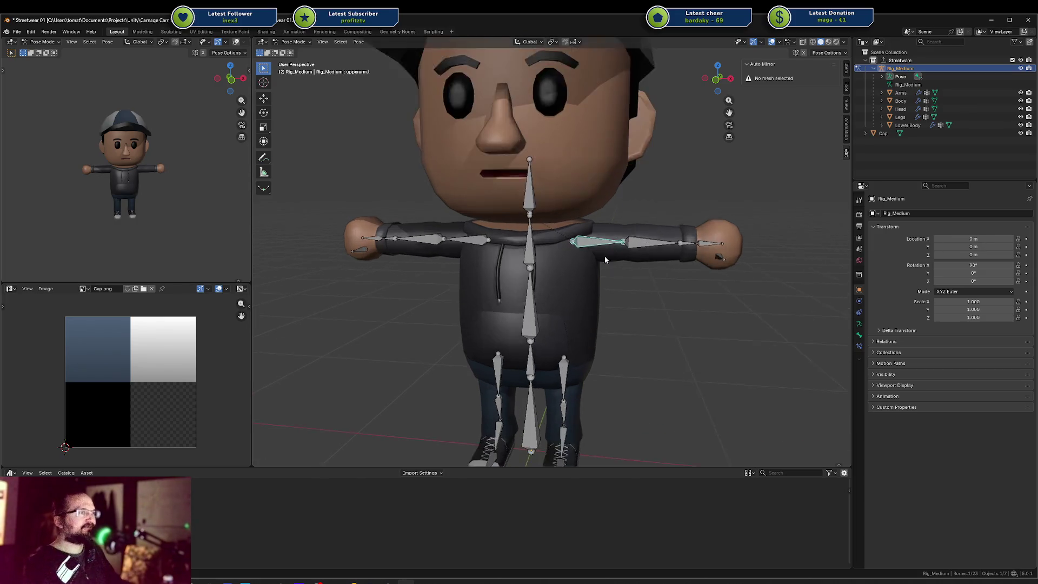
In Edit Mode, select both shoulder joints and scale them apart along X.
{"action": "key", "text": "Tab"}
{"action": "left_click", "coordinate": [583, 236]}
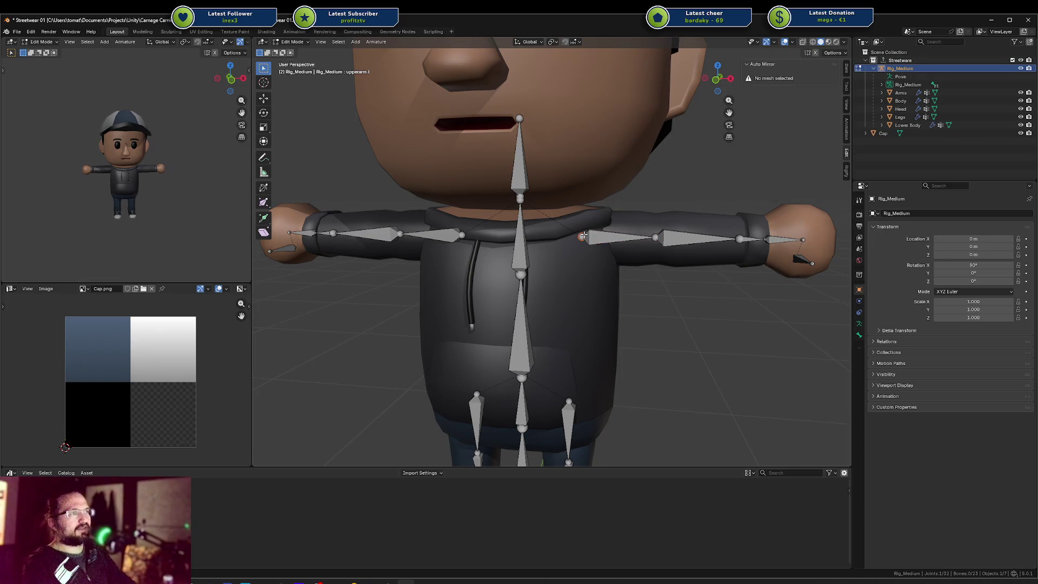
{"action": "key", "text": "KP_1"}
{"action": "key", "text": "shift+ctrl+m"}
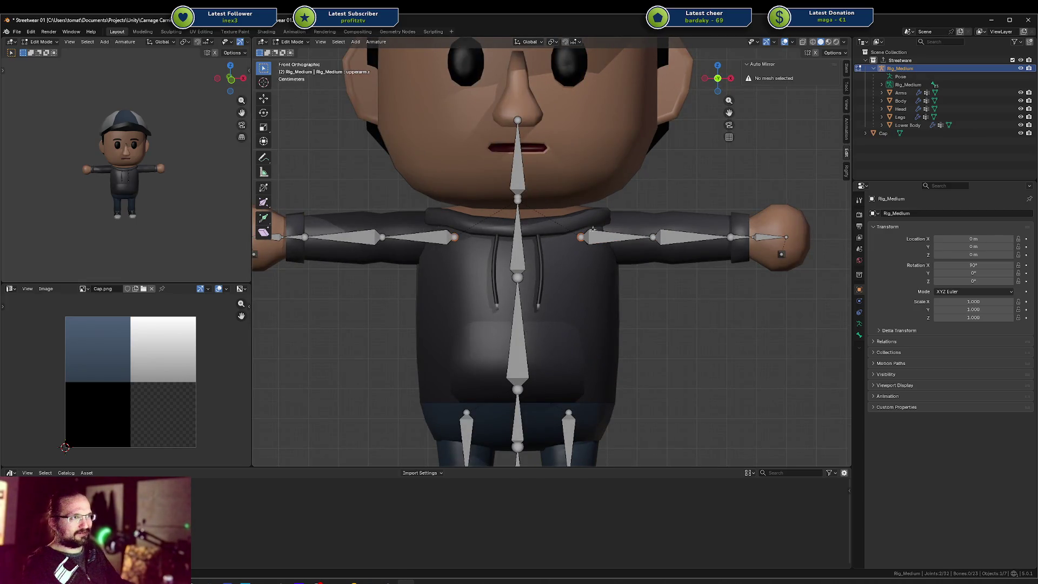
{"action": "key", "text": "s"}
{"action": "key", "text": "x"}
{"action": "left_click", "coordinate": [675, 230]}
In Pose Mode, rotate the upper arm about Y to lower it, then undo.
{"action": "key", "text": "ctrl+Tab"}
{"action": "key", "text": "r"}
{"action": "key", "text": "y"}
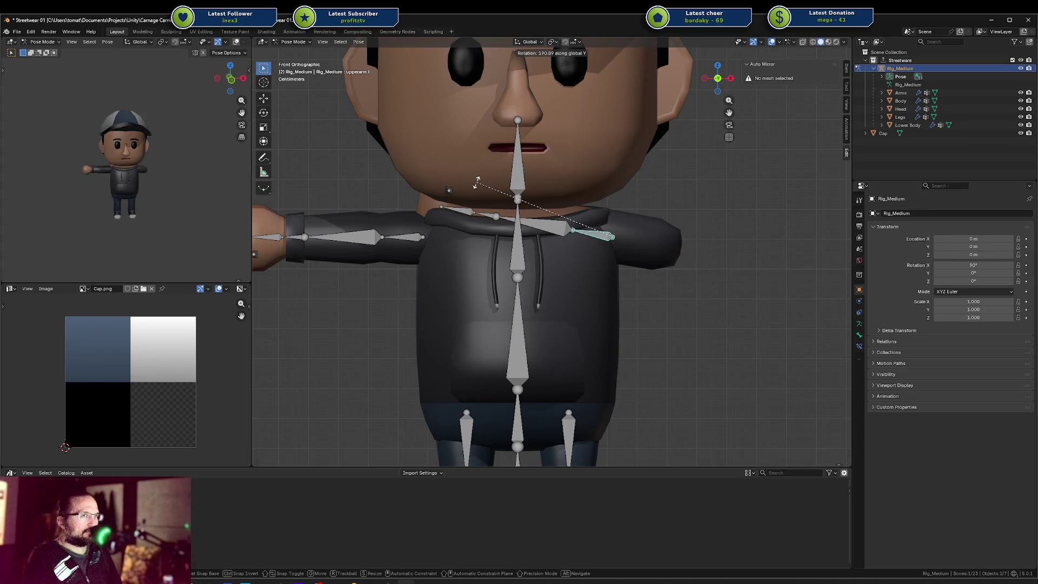
{"action": "left_click", "coordinate": [477, 183]}
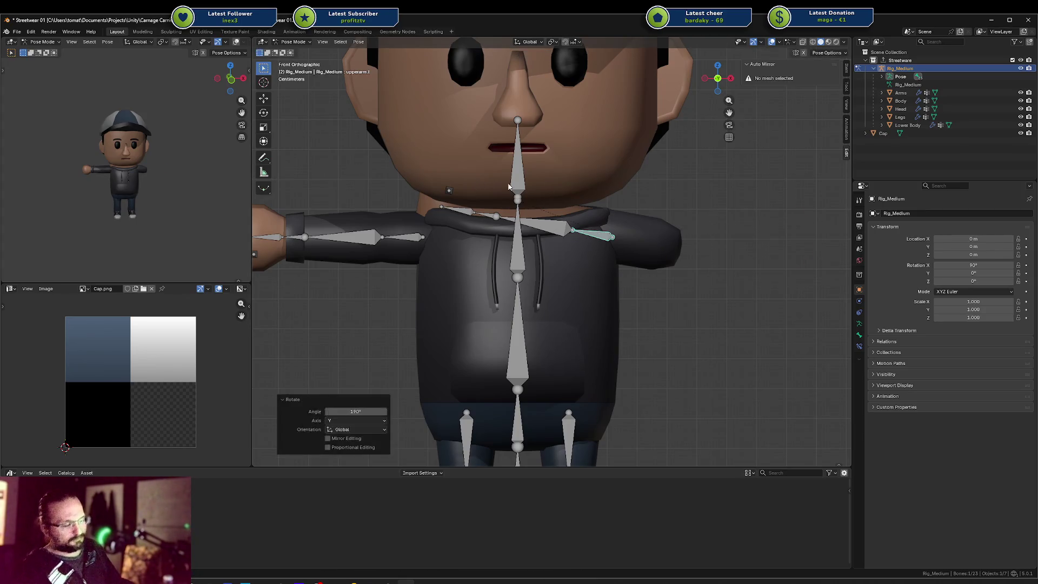
{"action": "key", "text": "ctrl+z"}
Deselect the bones and reload the character file from Open Recent.
{"action": "left_click", "coordinate": [651, 300]}
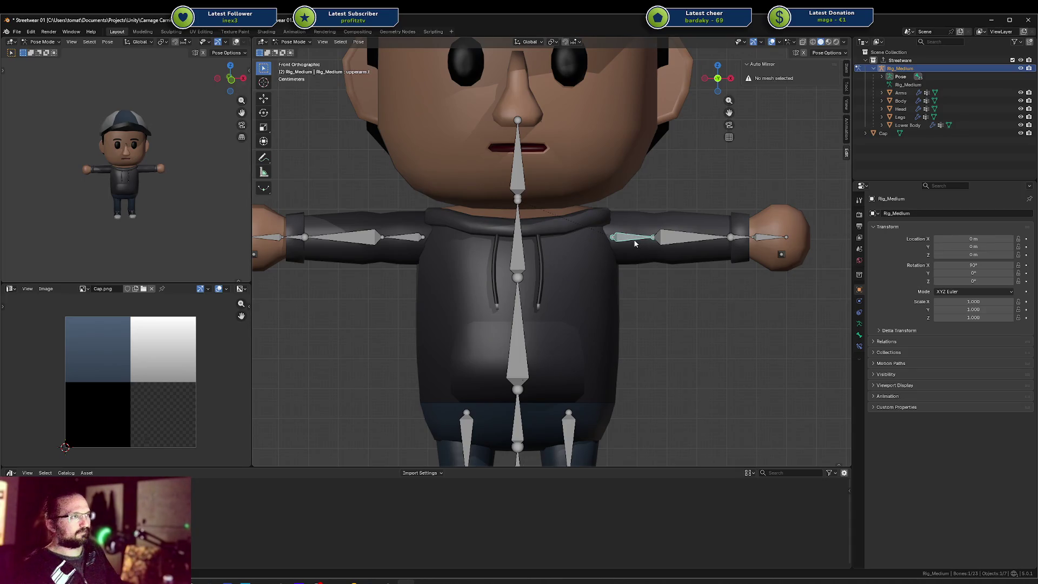
{"action": "key", "text": "Tab"}
{"action": "left_click", "coordinate": [645, 285]}
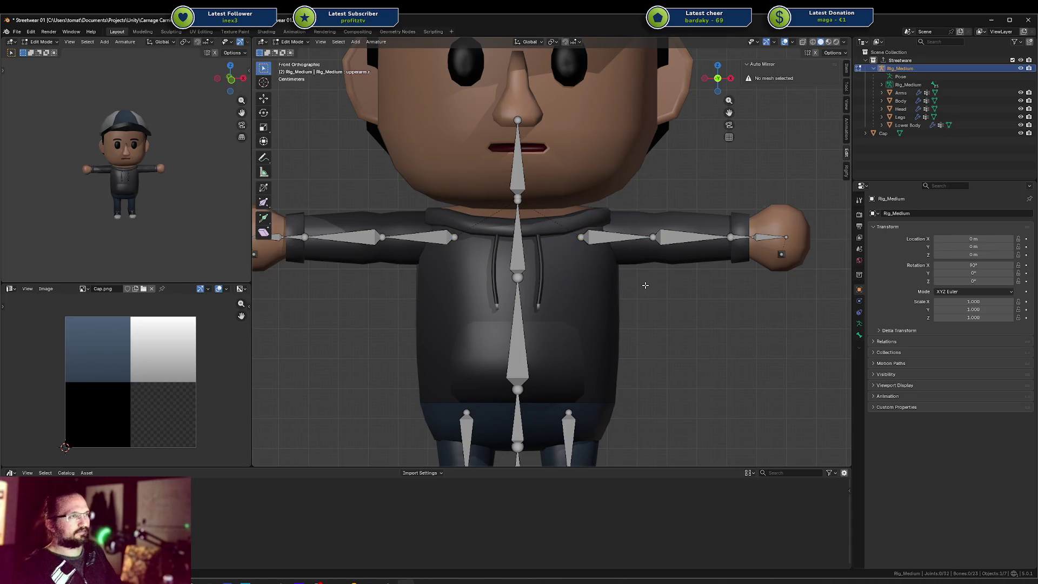
{"action": "right_click", "coordinate": [645, 285]}
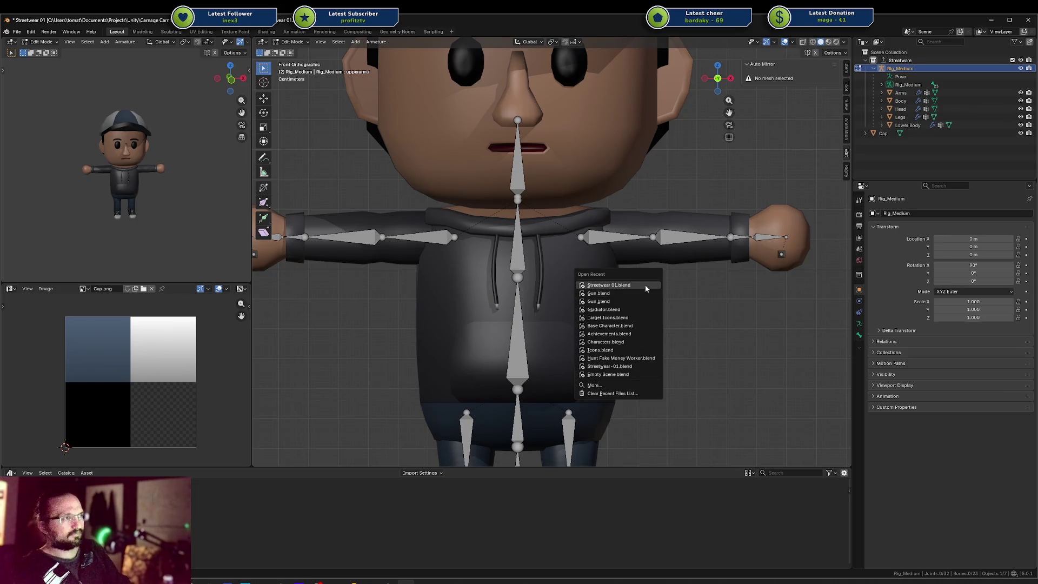
{"action": "key", "text": "ctrl+q"}
{"action": "left_click", "coordinate": [542, 313]}
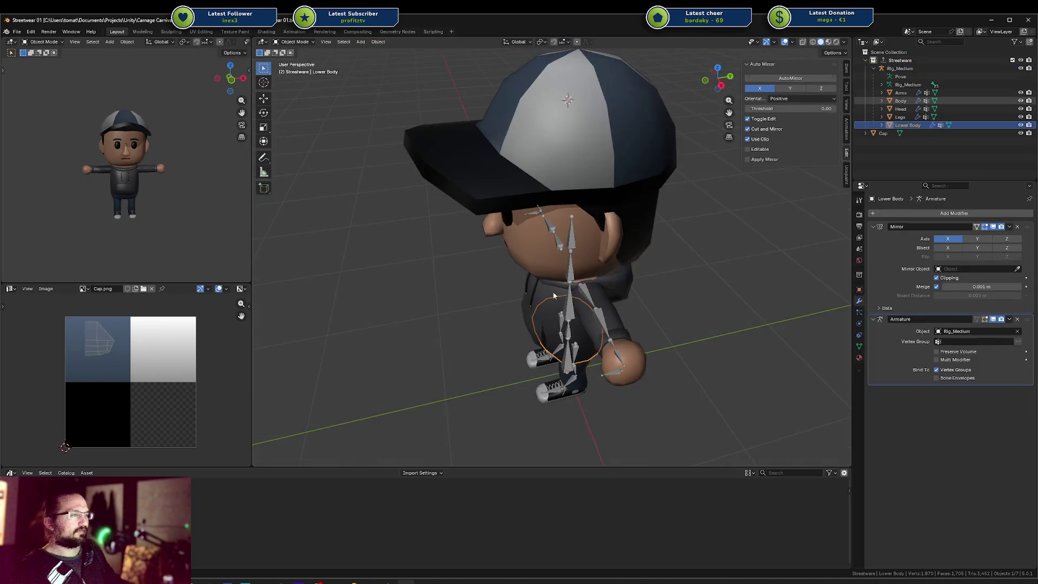
Switch to front view, clear the selection and zoom until the whole character fits.
{"action": "key", "text": "KP_1"}
{"action": "left_click", "coordinate": [677, 314]}
{"action": "scroll", "coordinate": [677, 314], "scroll_direction": "up", "scroll_amount": 5}
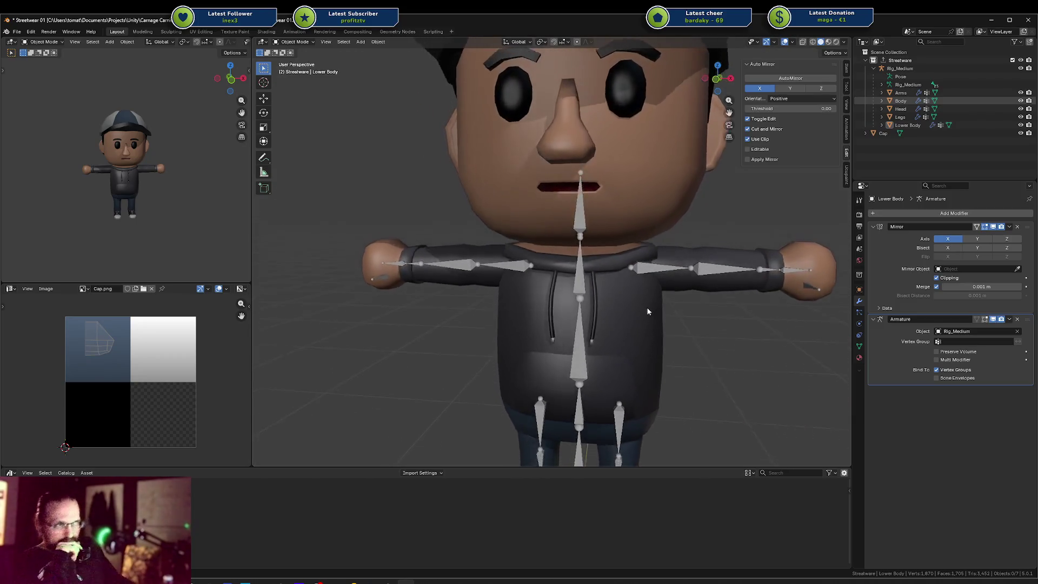
{"action": "scroll", "coordinate": [648, 311], "scroll_direction": "down", "scroll_amount": 3}
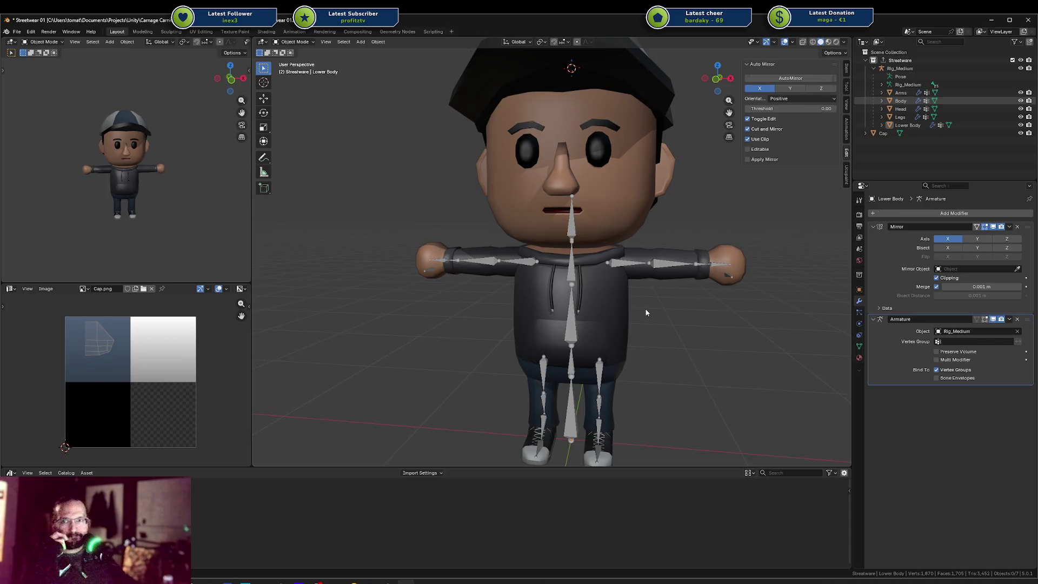
Orbit to a three-quarter view of the character's left side, then switch to Unity.
{"action": "mouse_move", "coordinate": [379, 238]}
{"action": "left_mouse_down"}
{"action": "mouse_move", "coordinate": [465, 248]}
{"action": "mouse_move", "coordinate": [435, 254]}
{"action": "mouse_move", "coordinate": [397, 251]}
{"action": "mouse_move", "coordinate": [407, 235]}
{"action": "mouse_move", "coordinate": [548, 242]}
{"action": "mouse_move", "coordinate": [630, 271]}
{"action": "mouse_move", "coordinate": [511, 275]}
{"action": "mouse_move", "coordinate": [627, 280]}
{"action": "left_mouse_up"}
{"action": "scroll", "coordinate": [511, 274], "scroll_direction": "down", "scroll_amount": 4}
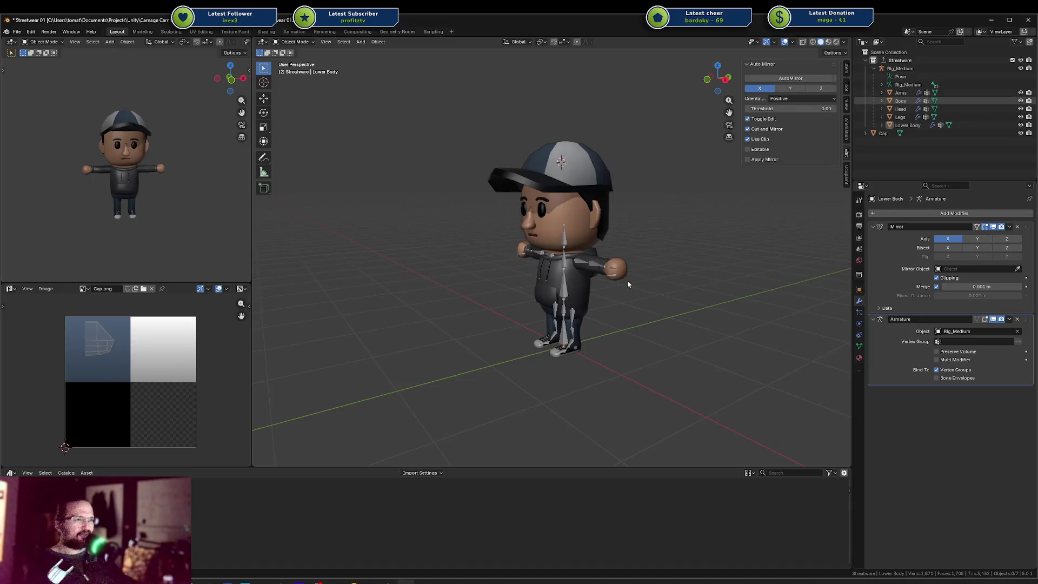
{"action": "mouse_move", "coordinate": [350, 581]}
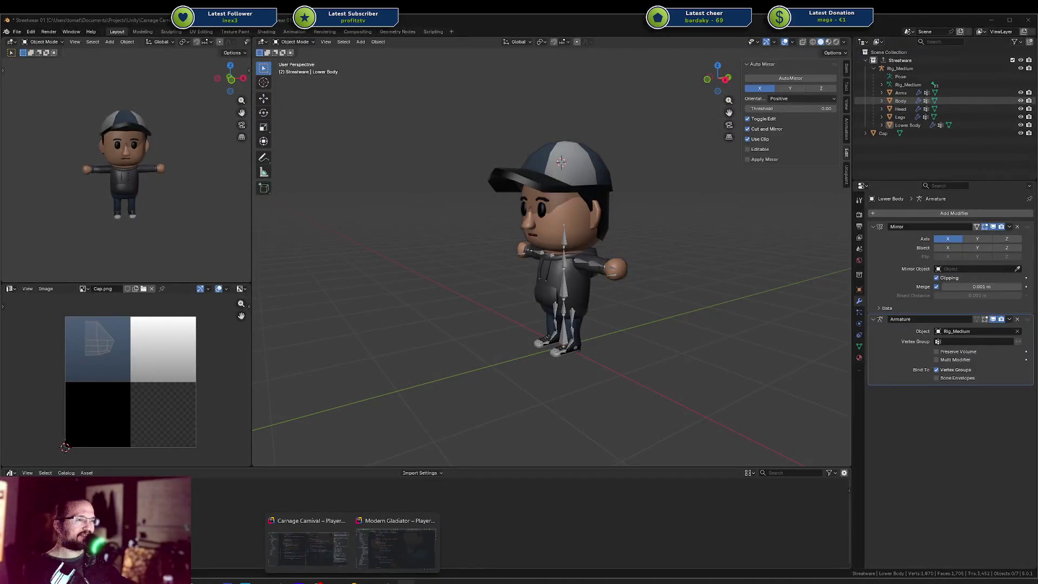
{"action": "left_click", "coordinate": [307, 543]}
{"action": "scroll", "coordinate": [44, 464], "scroll_direction": "down", "scroll_amount": 3}
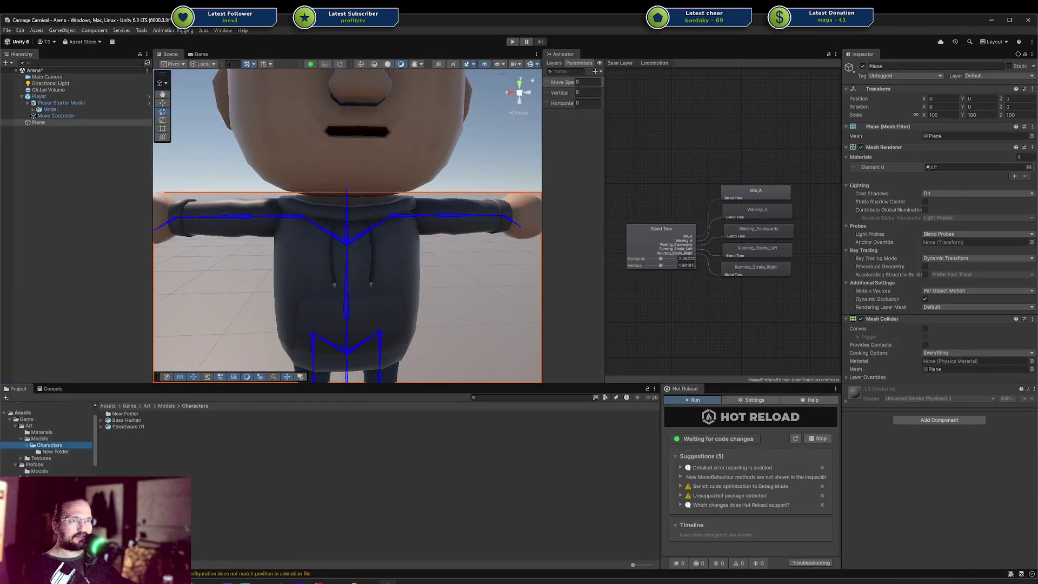
Browse the KayKit, Characters and Kevin Iglesias asset folders in the Project window.
{"action": "left_click", "coordinate": [14, 442]}
{"action": "scroll", "coordinate": [43, 444], "scroll_direction": "up", "scroll_amount": 5}
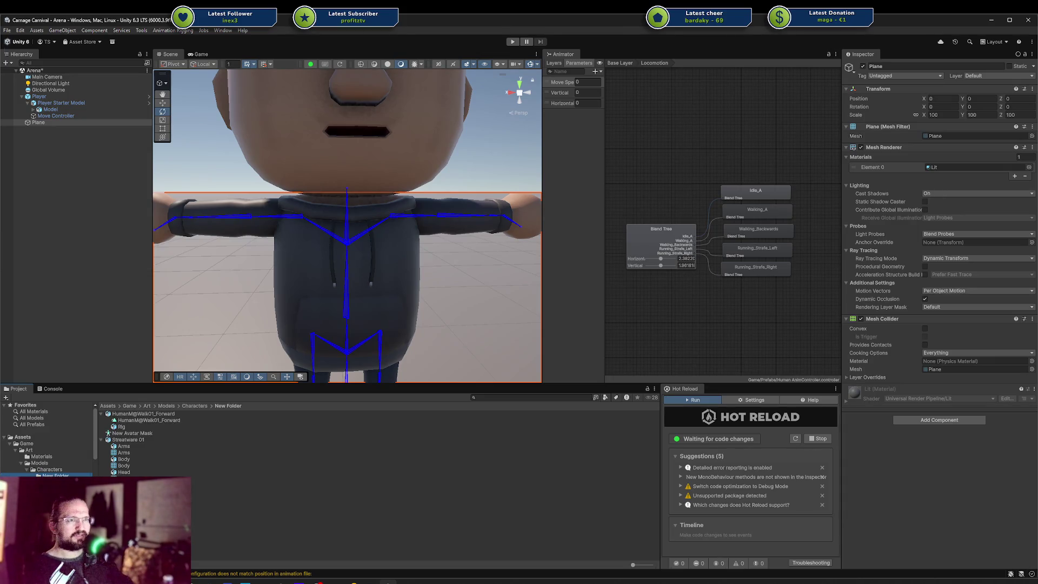
{"action": "left_click", "coordinate": [49, 470]}
{"action": "scroll", "coordinate": [64, 459], "scroll_direction": "down", "scroll_amount": 3}
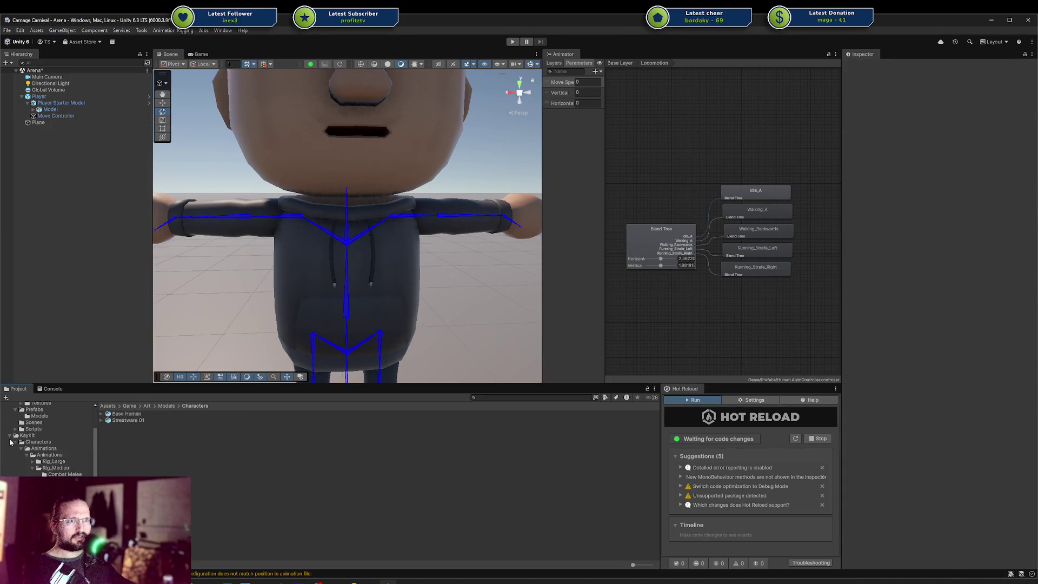
{"action": "left_click", "coordinate": [12, 442]}
{"action": "left_click", "coordinate": [30, 443]}
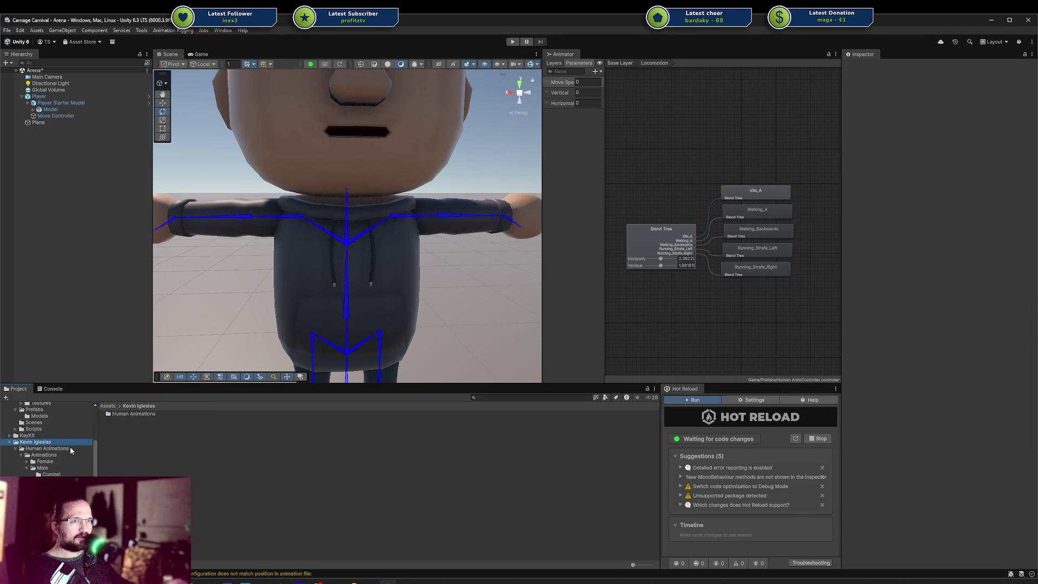
{"action": "scroll", "coordinate": [42, 472], "scroll_direction": "down", "scroll_amount": 3}
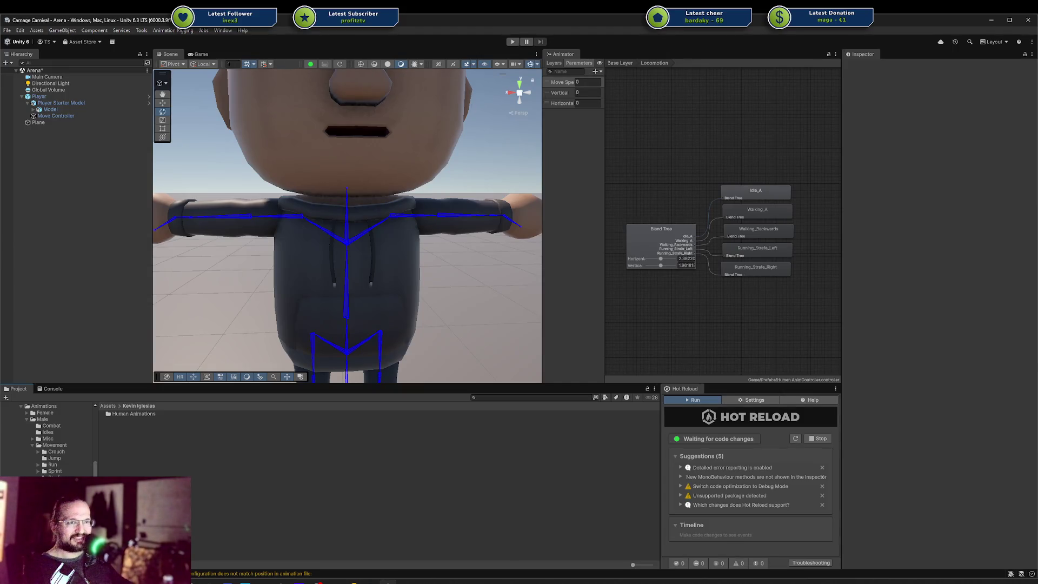
{"action": "scroll", "coordinate": [48, 441], "scroll_direction": "up", "scroll_amount": 2}
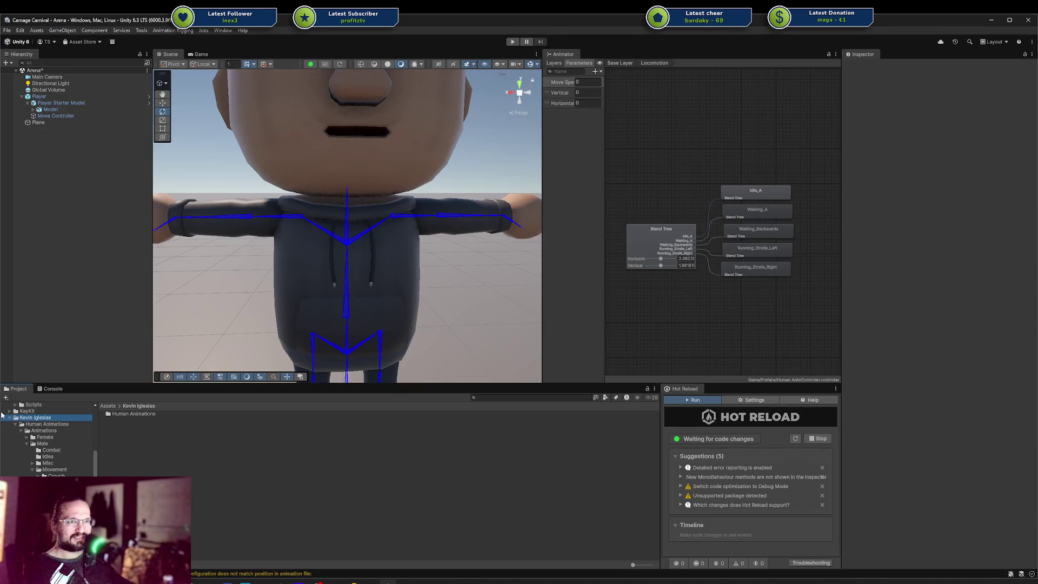
{"action": "scroll", "coordinate": [10, 422], "scroll_direction": "up", "scroll_amount": 5}
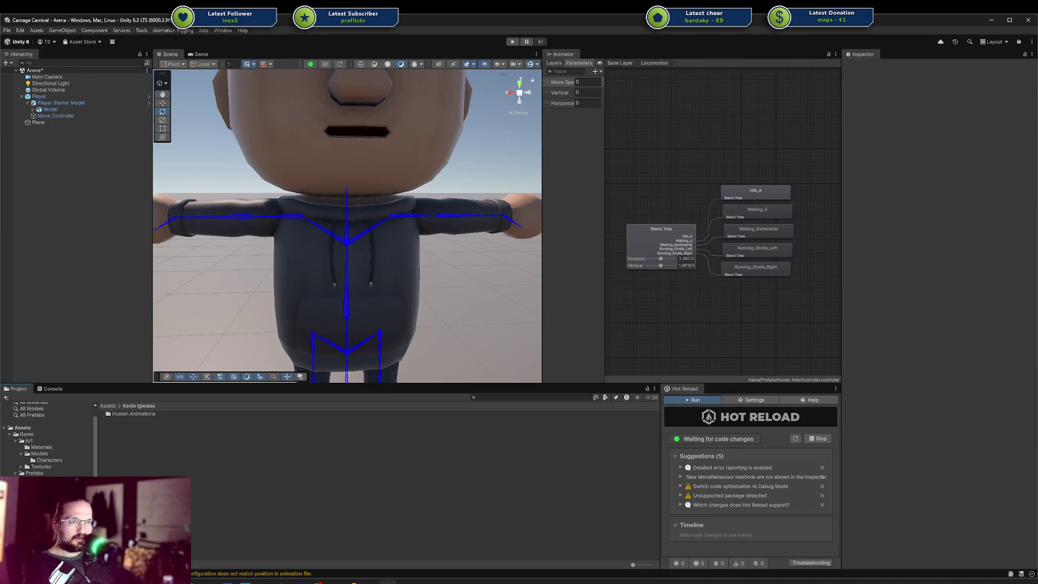
Refresh the project assets and open the Plugins folder.
{"action": "key", "text": "Return"}
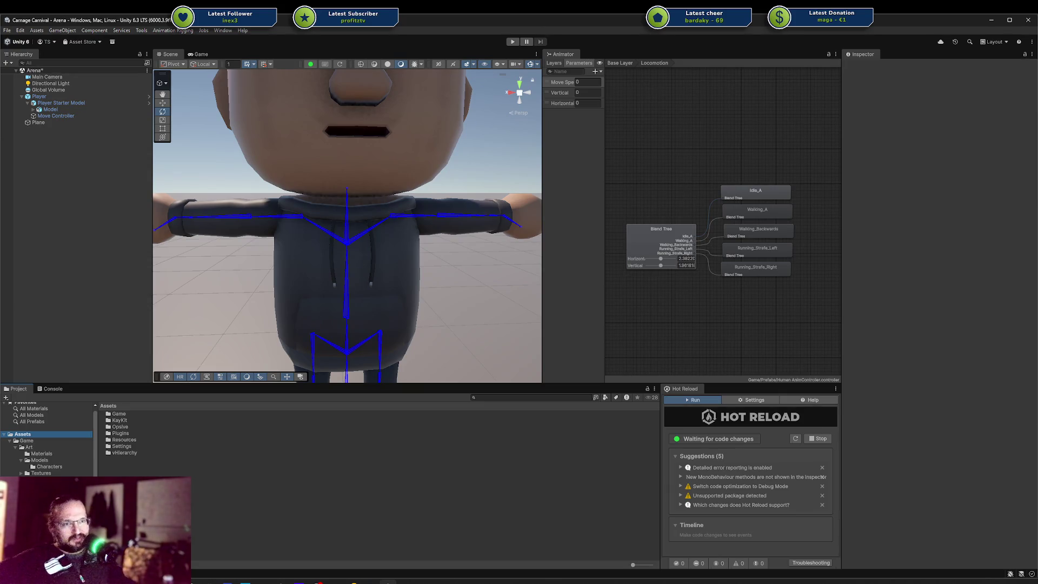
{"action": "double_click", "coordinate": [120, 433]}
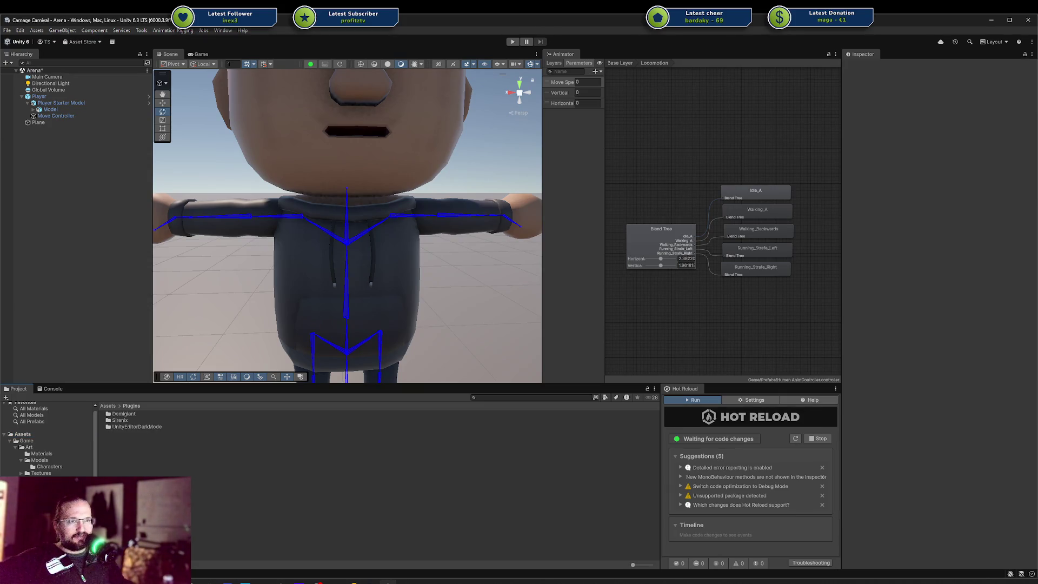
{"action": "scroll", "coordinate": [49, 438], "scroll_direction": "up", "scroll_amount": 1}
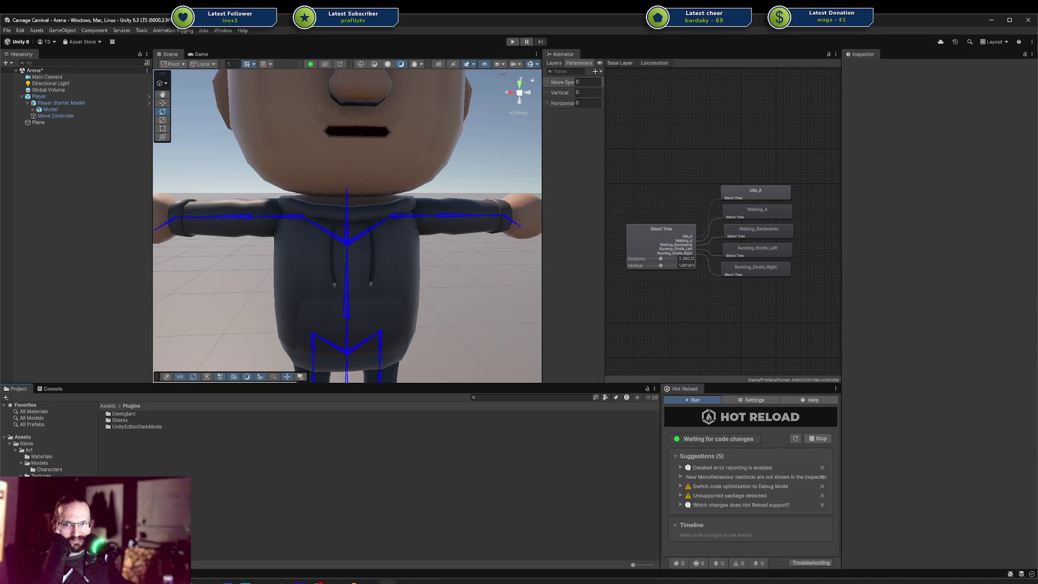
{"action": "scroll", "coordinate": [235, 186], "scroll_direction": "down", "scroll_amount": 10}
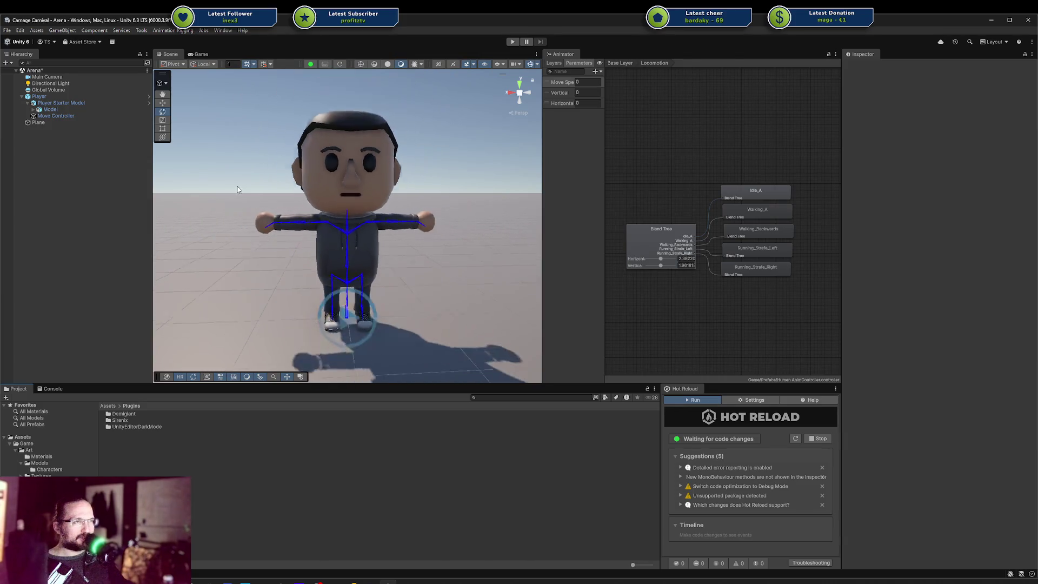
Tilt the Scene camera down onto the character and enter Play mode.
{"action": "left_click_drag", "start_coordinate": [386, 219], "coordinate": [377, 238]}
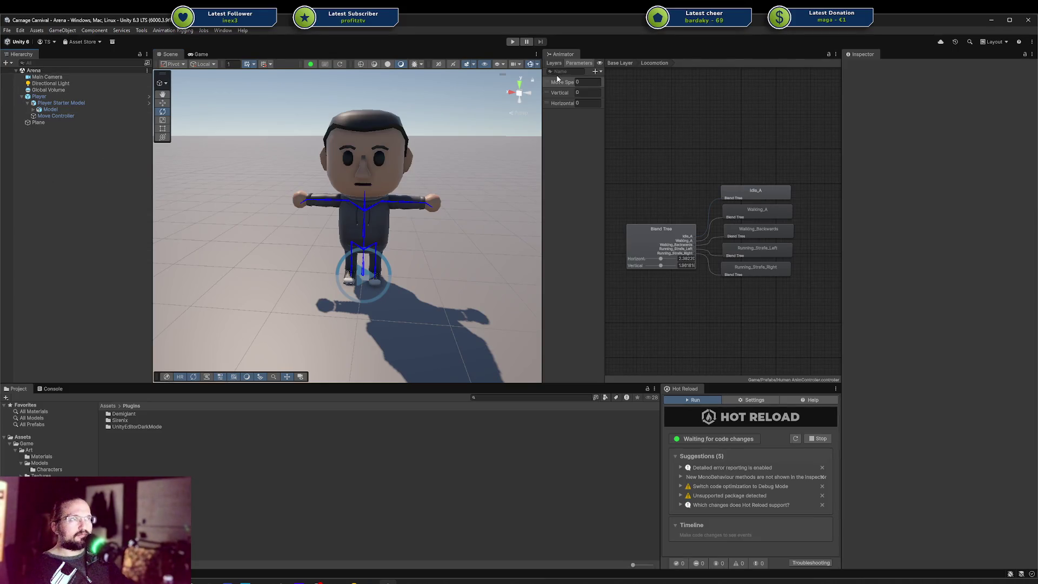
{"action": "left_click", "coordinate": [510, 43]}
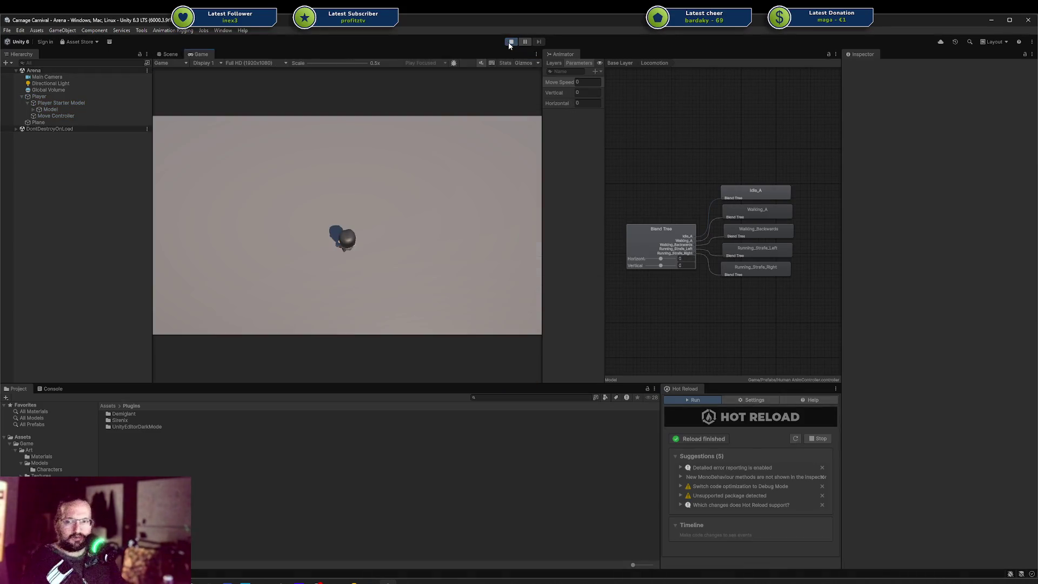
Walk the character left, right, up and down with WASD to test the blend tree.
{"action": "key", "text": "a"}
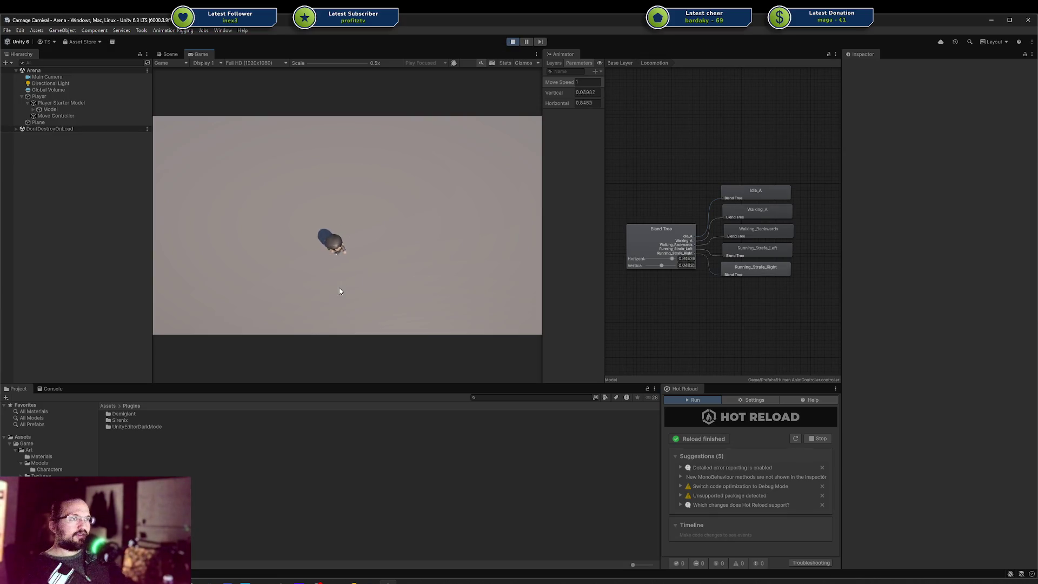
{"action": "key", "text": "a"}
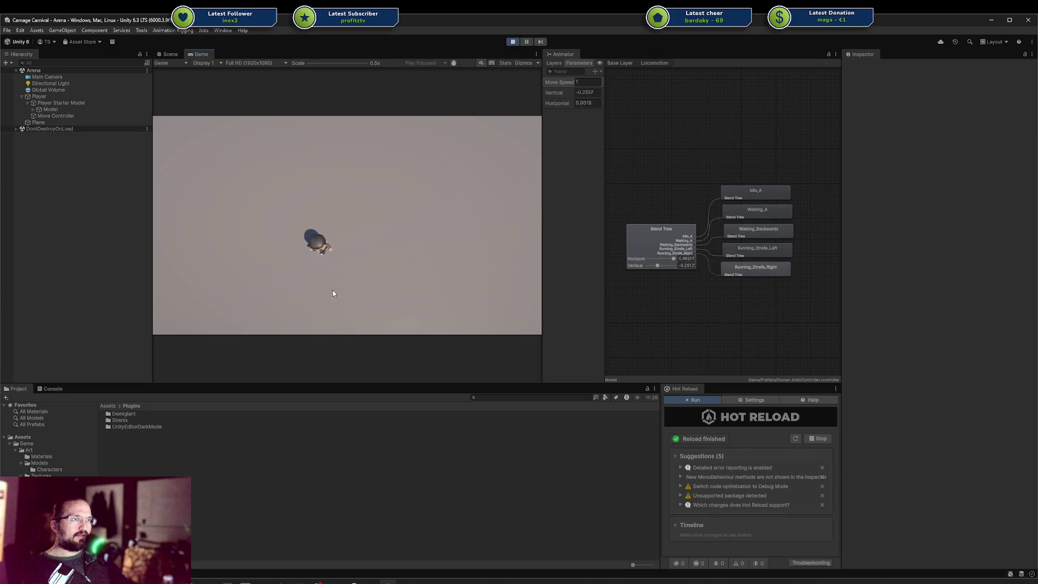
{"action": "key", "text": "d"}
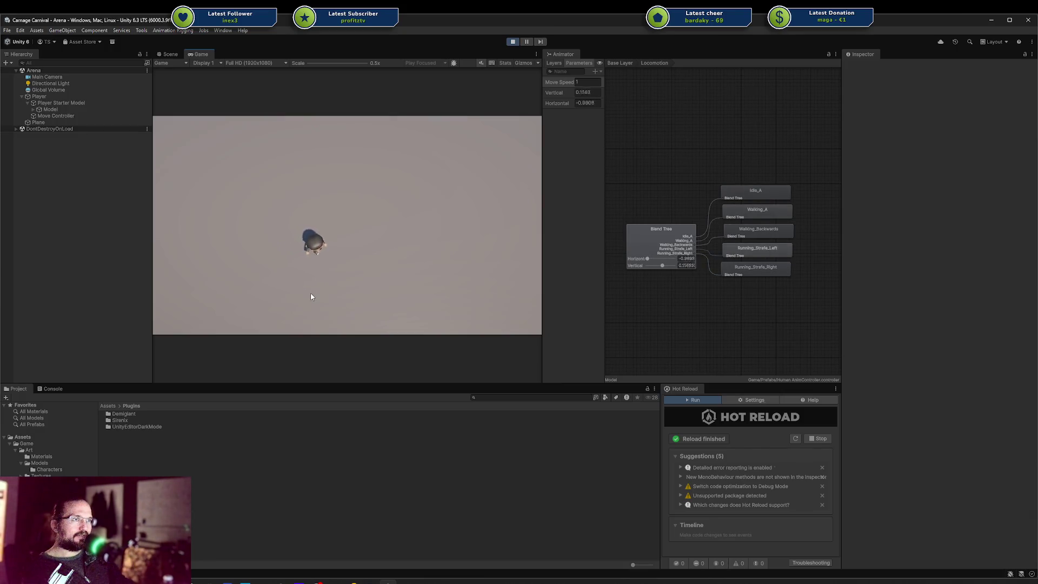
{"action": "key", "text": "a"}
{"action": "key", "text": "w"}
{"action": "key", "text": "w"}
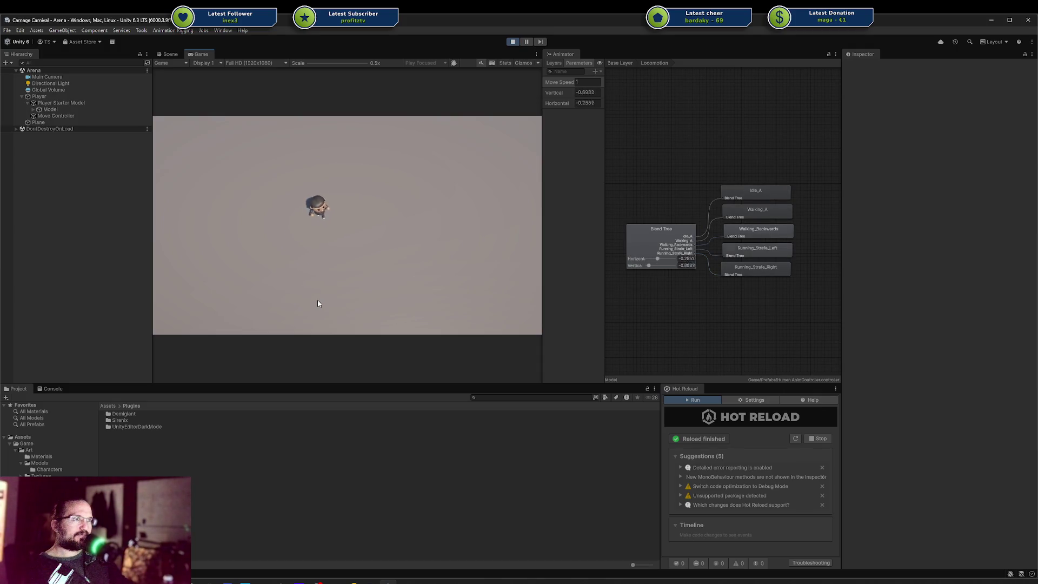
{"action": "key", "text": "d"}
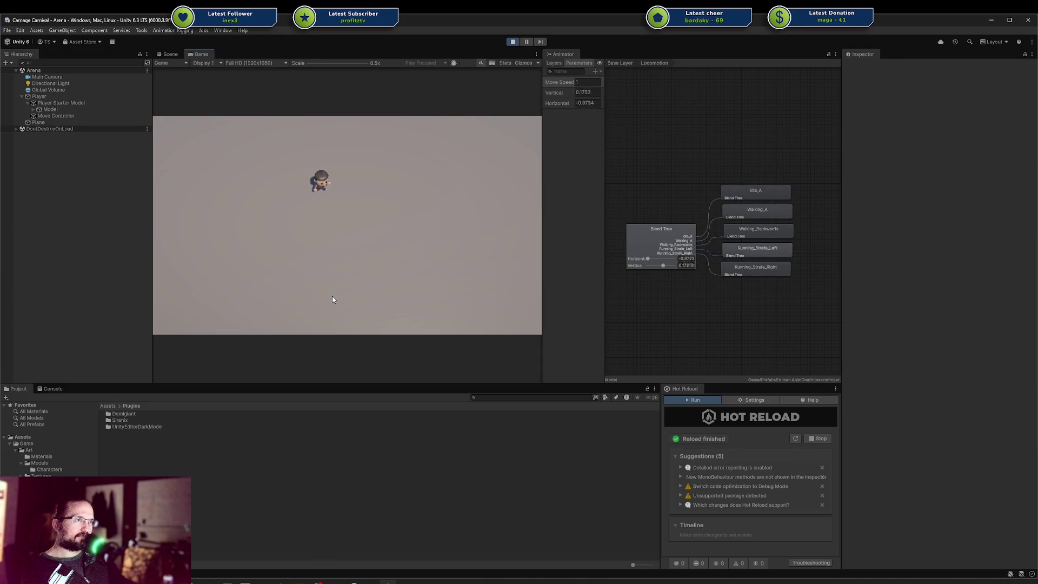
{"action": "key", "text": "s"}
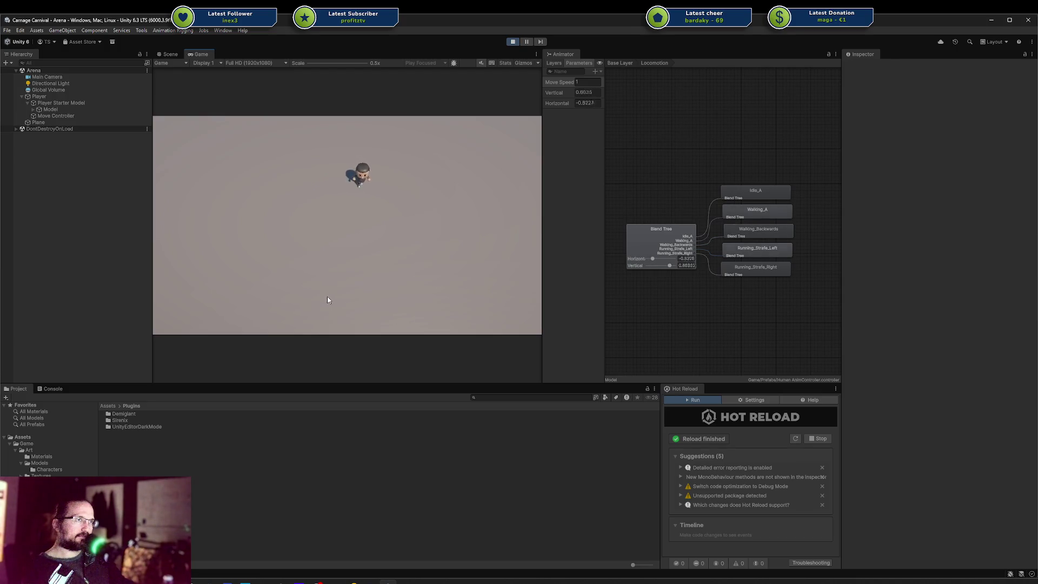
{"action": "key", "text": "a"}
{"action": "key", "text": "w"}
Test diagonal walking and running right and down, then bring the character to a stop.
{"action": "key", "text": "d"}
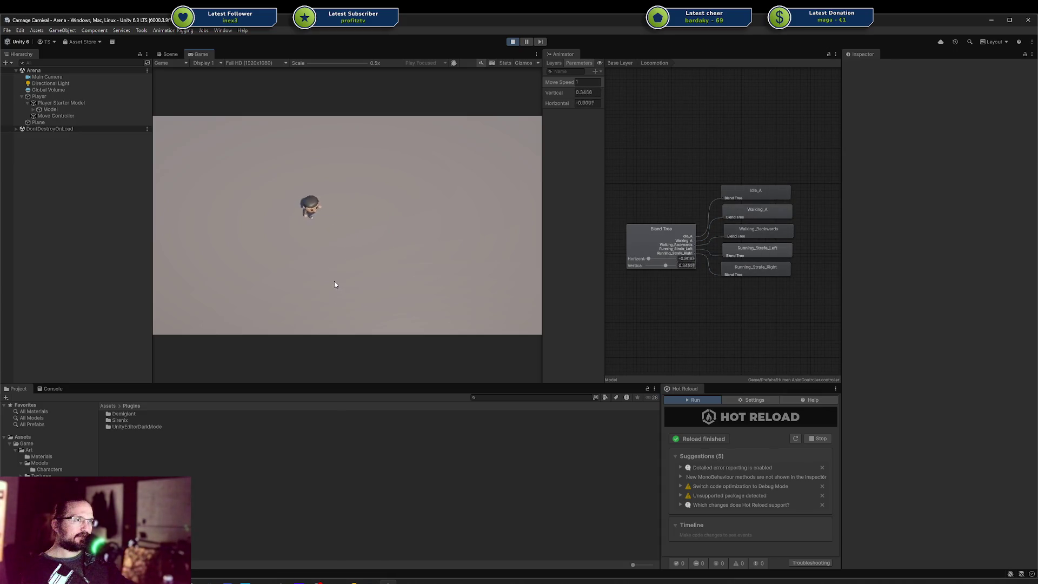
{"action": "key", "text": "s"}
{"action": "key", "text": "a"}
{"action": "key", "text": "w"}
{"action": "key", "text": "d"}
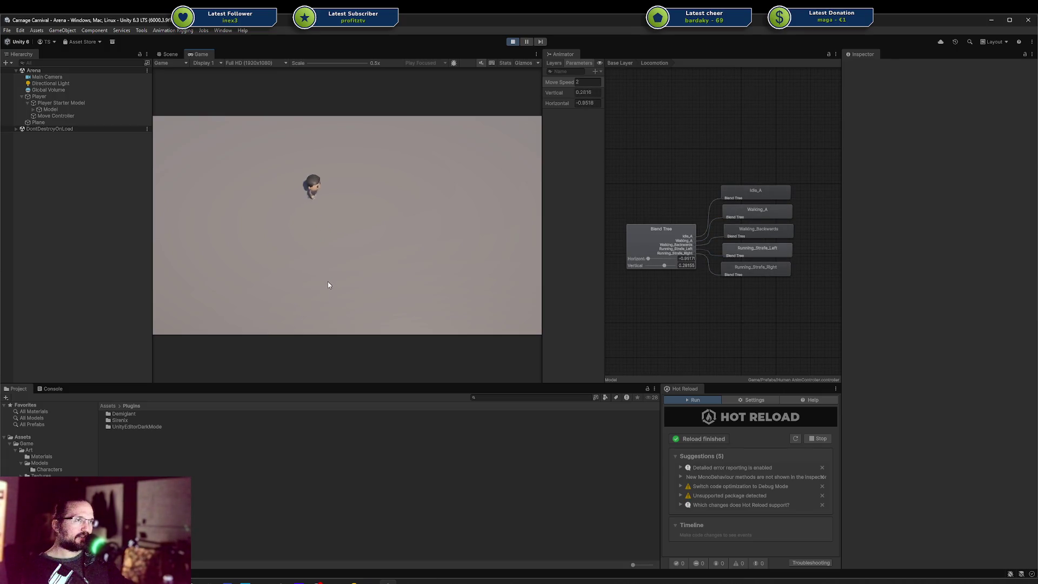
{"action": "key", "text": "s"}
{"action": "key", "text": "a"}
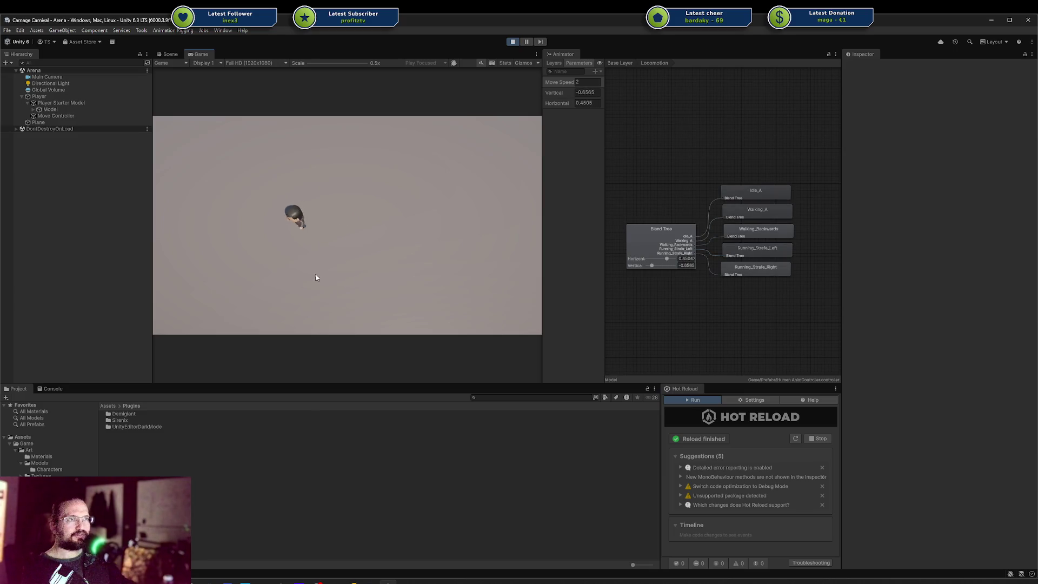
{"action": "key", "text": "w"}
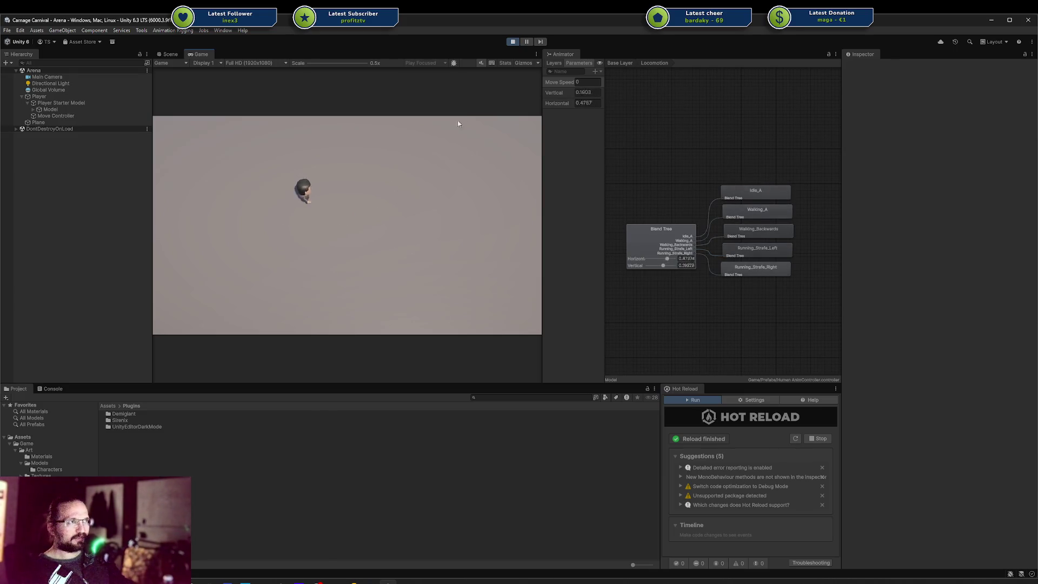
Exit Play mode, toggle the Animator's Layers and Parameters tabs, and bring up Codecks.
{"action": "left_click", "coordinate": [510, 42]}
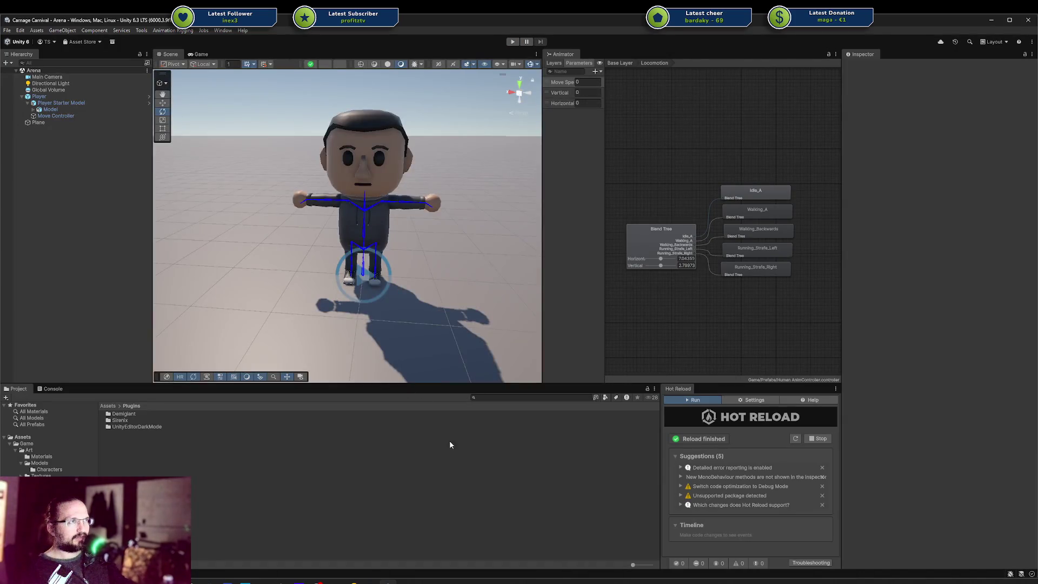
{"action": "left_click", "coordinate": [550, 64]}
{"action": "left_click", "coordinate": [580, 63]}
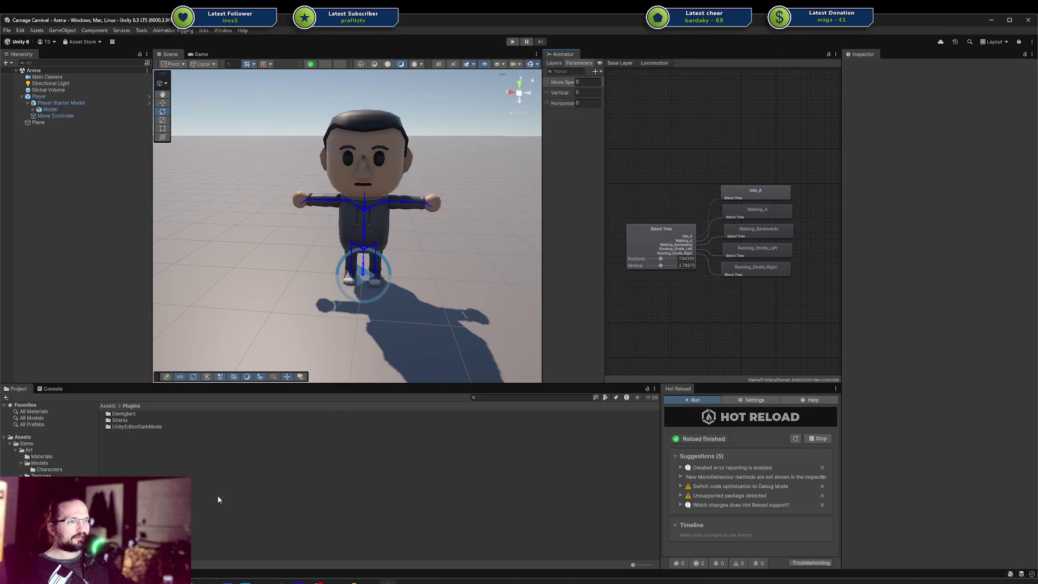
{"action": "mouse_move", "coordinate": [227, 581]}
{"action": "left_click", "coordinate": [226, 541]}
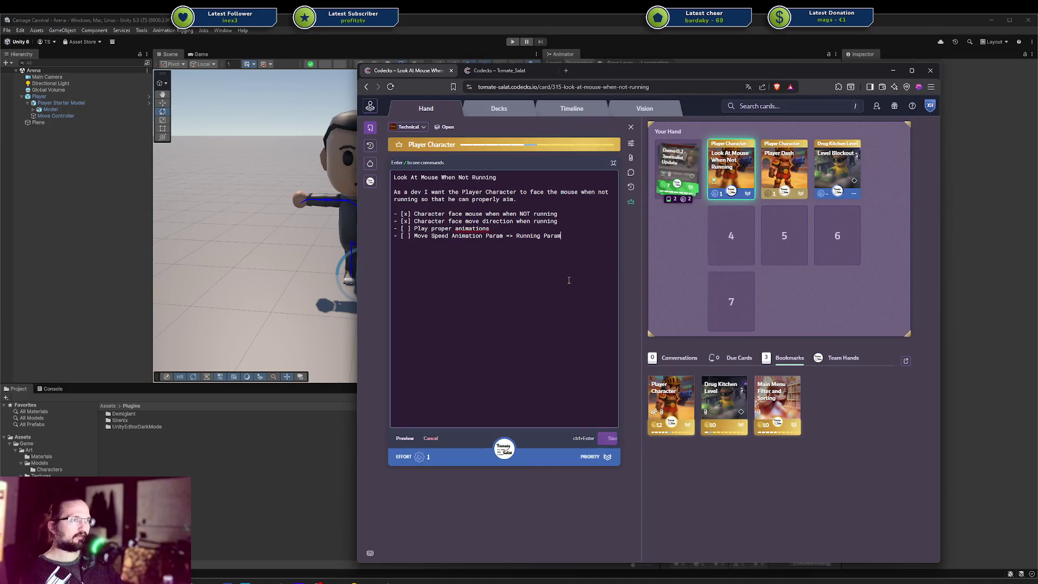
Save the edited checklist on the Look At Mouse When Not Running card and return to Unity.
{"action": "key", "text": "ctrl+Return"}
{"action": "key", "text": "alt+Tab"}
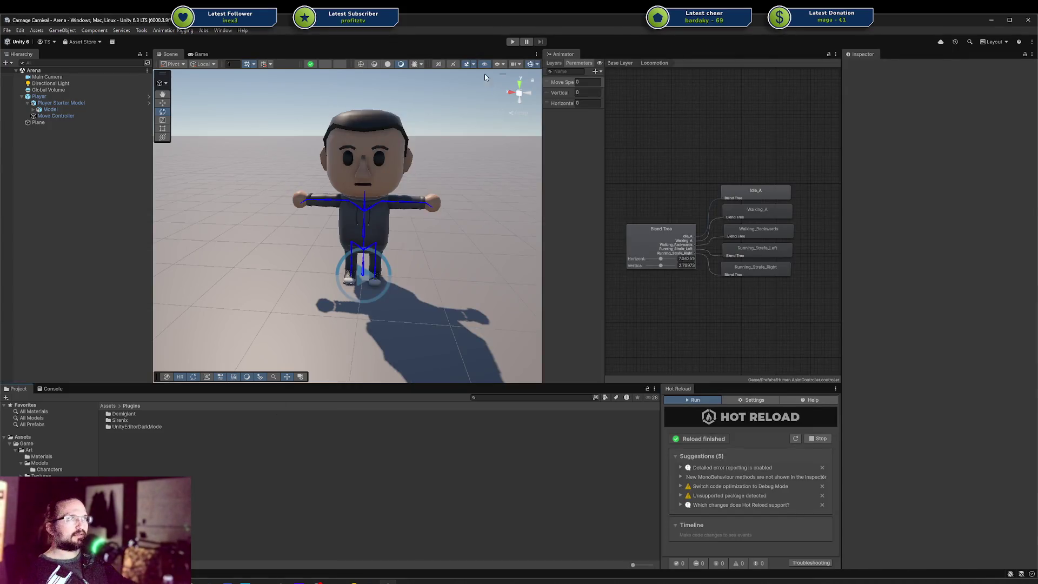
Enter Play mode and walk the character up, down, left, right and diagonally.
{"action": "left_click", "coordinate": [514, 42]}
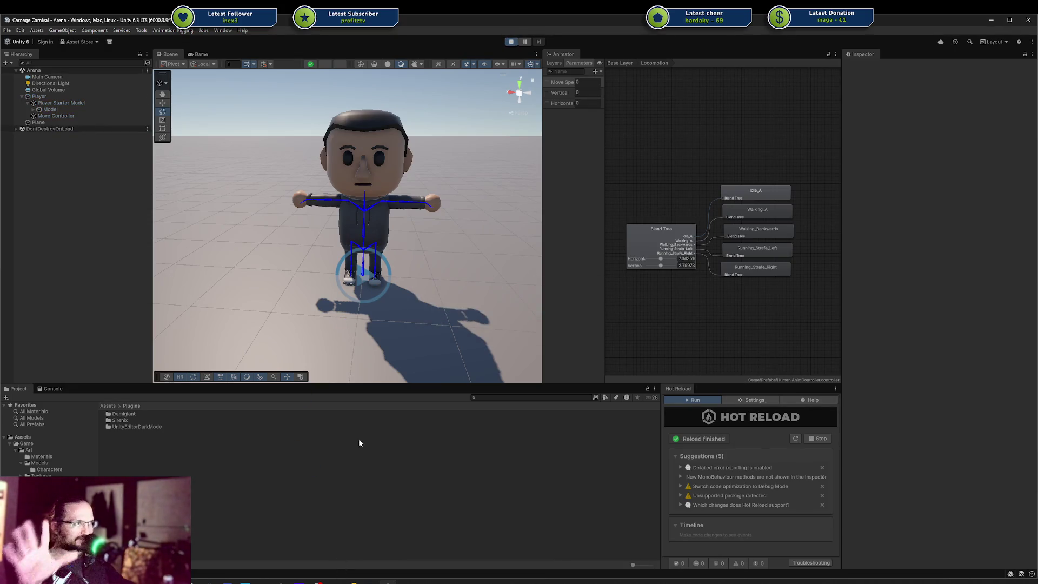
{"action": "key", "text": "a"}
{"action": "key", "text": "w"}
{"action": "key", "text": "d"}
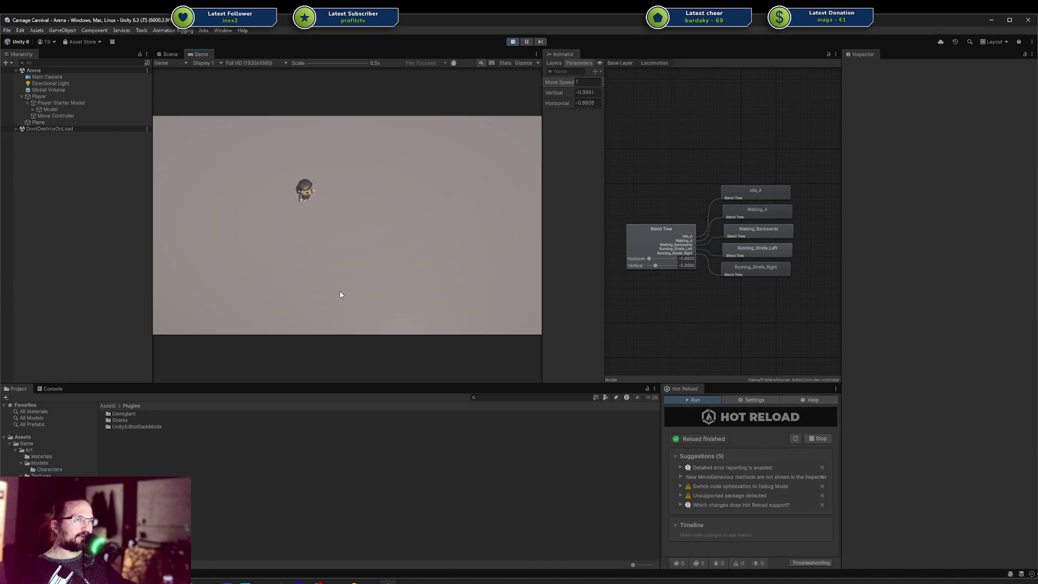
{"action": "key", "text": "w"}
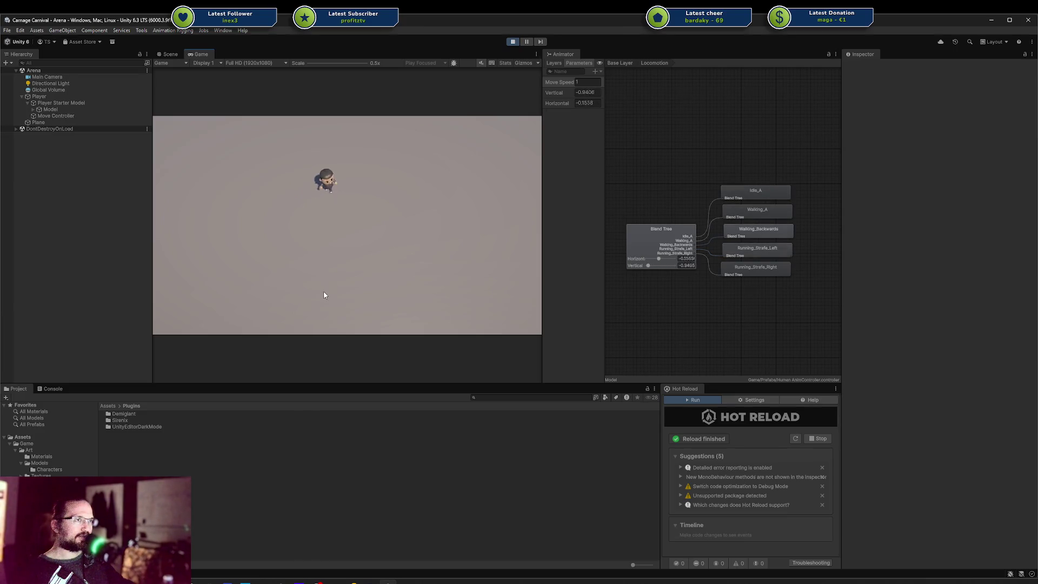
{"action": "key", "text": "s"}
{"action": "key", "text": "d"}
{"action": "key", "text": "a"}
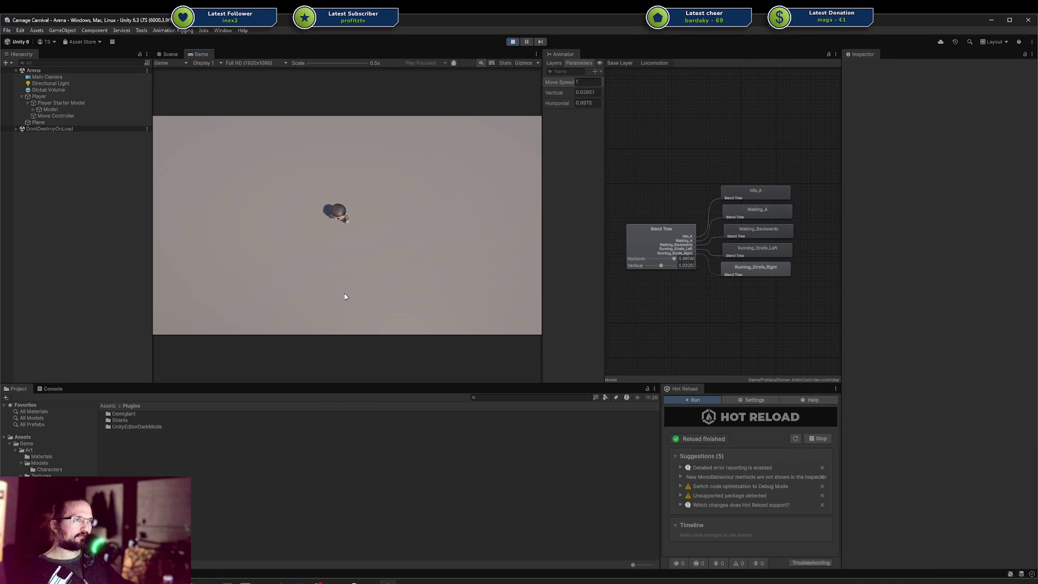
{"action": "key", "text": "s"}
{"action": "key", "text": "w"}
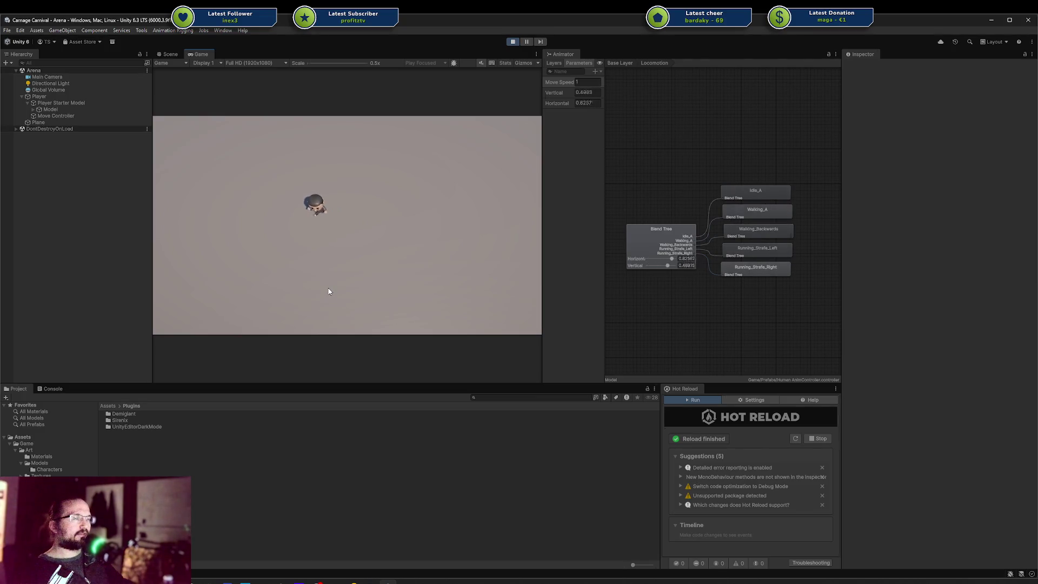
Run the character with Shift, then walk and strafe it left, right, forward and back.
{"action": "key", "text": "shift+d"}
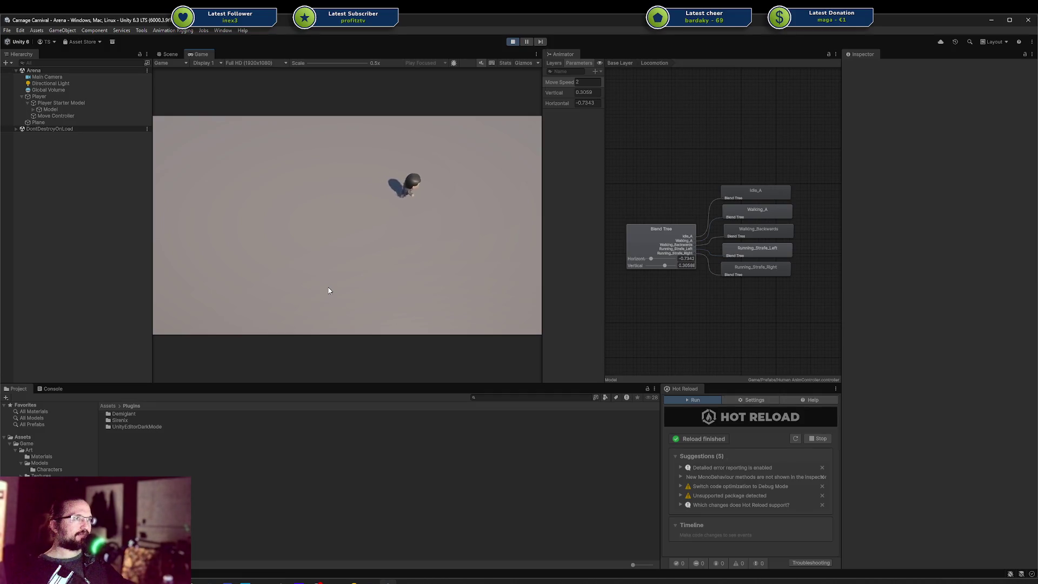
{"action": "key", "text": "a"}
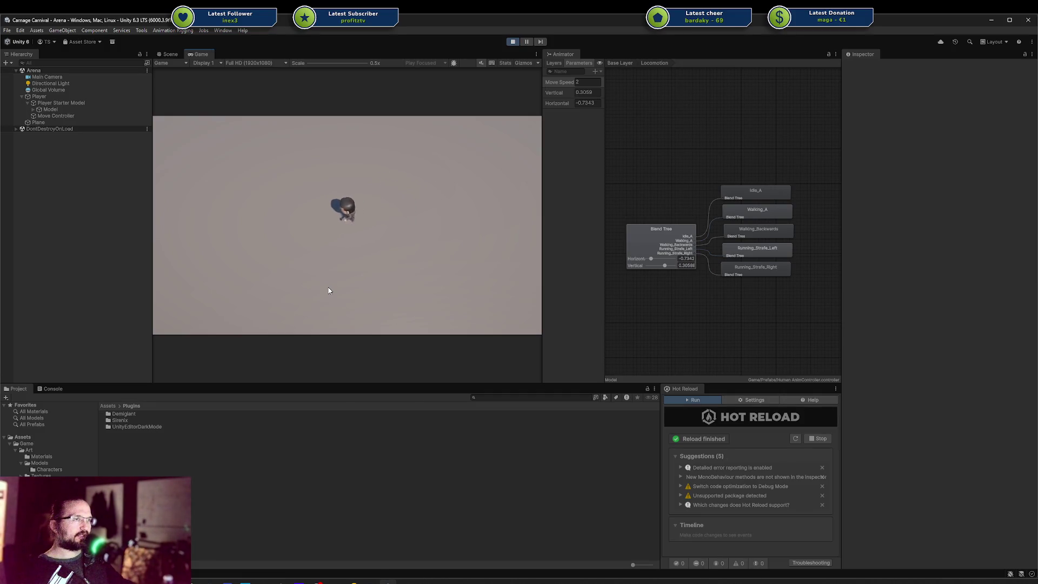
{"action": "key", "text": "w"}
{"action": "key", "text": "d"}
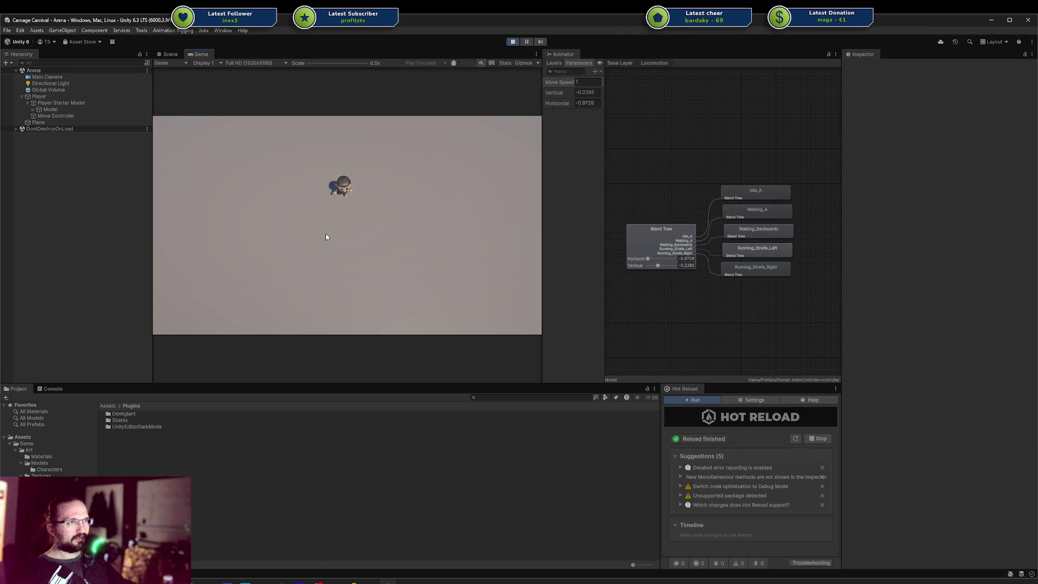
{"action": "key", "text": "a"}
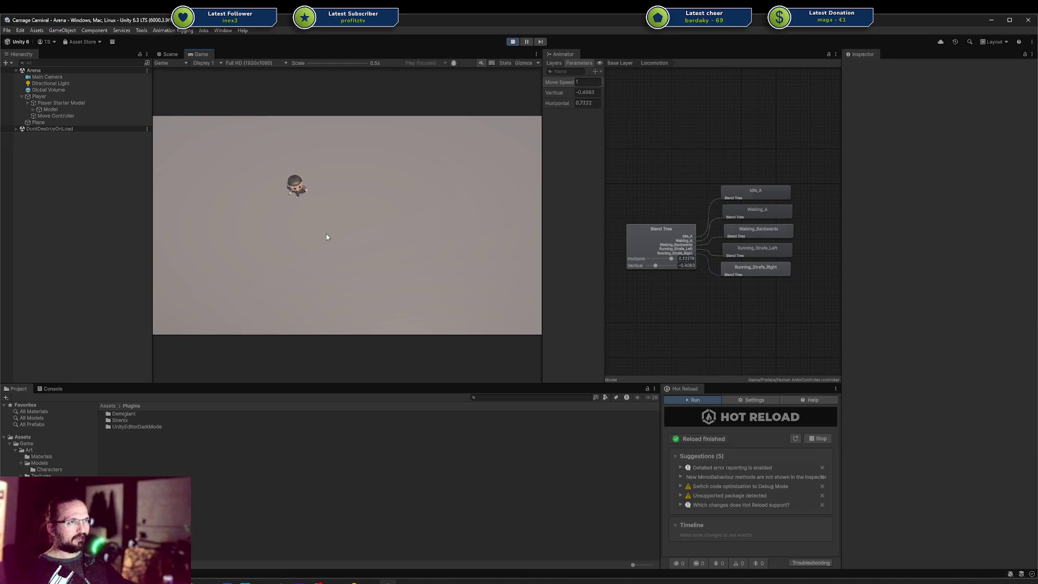
{"action": "key", "text": "d"}
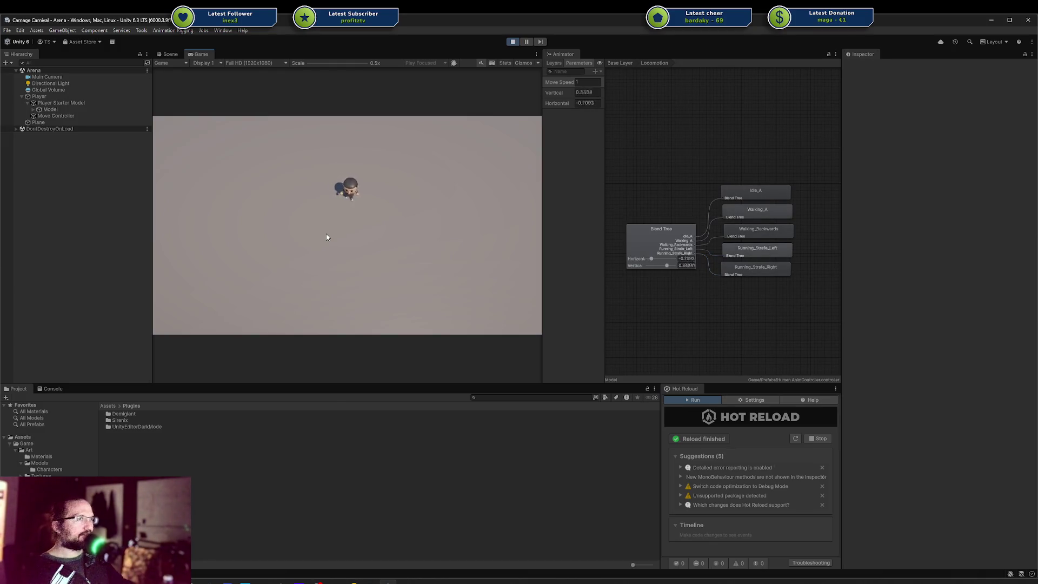
{"action": "key", "text": "s"}
{"action": "key", "text": "w"}
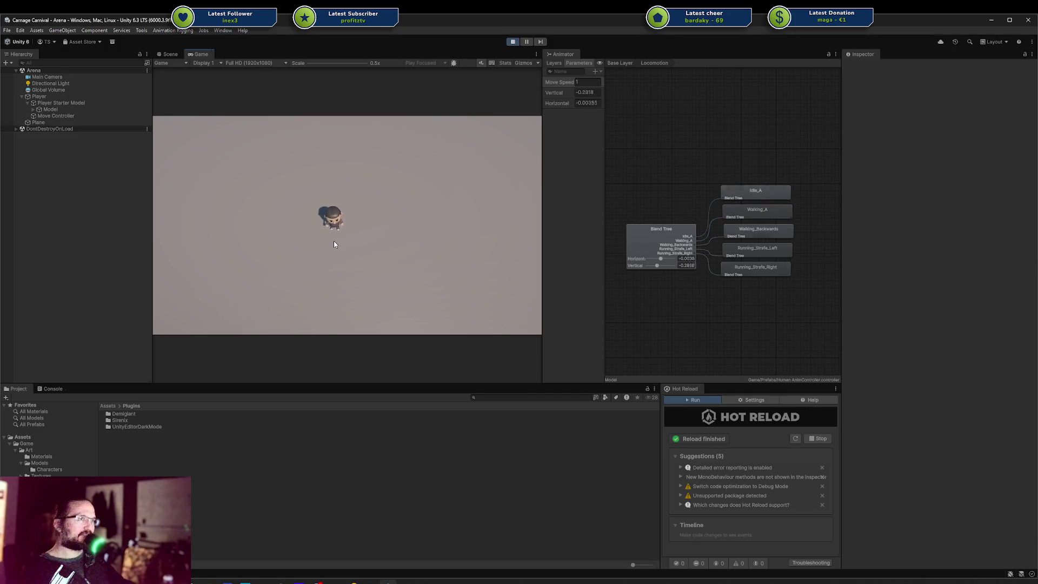
{"action": "key", "text": "a"}
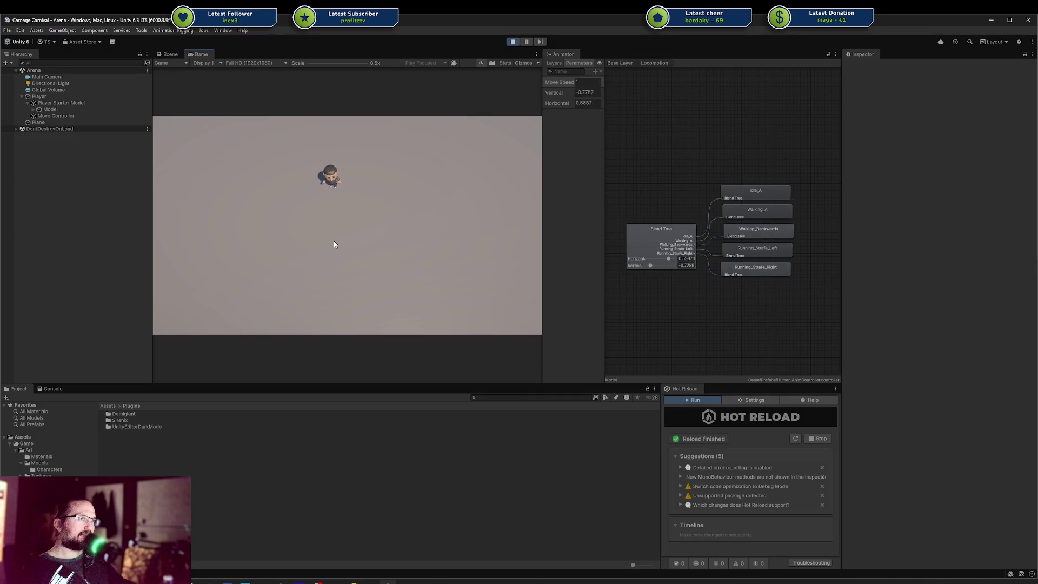
{"action": "key", "text": "d"}
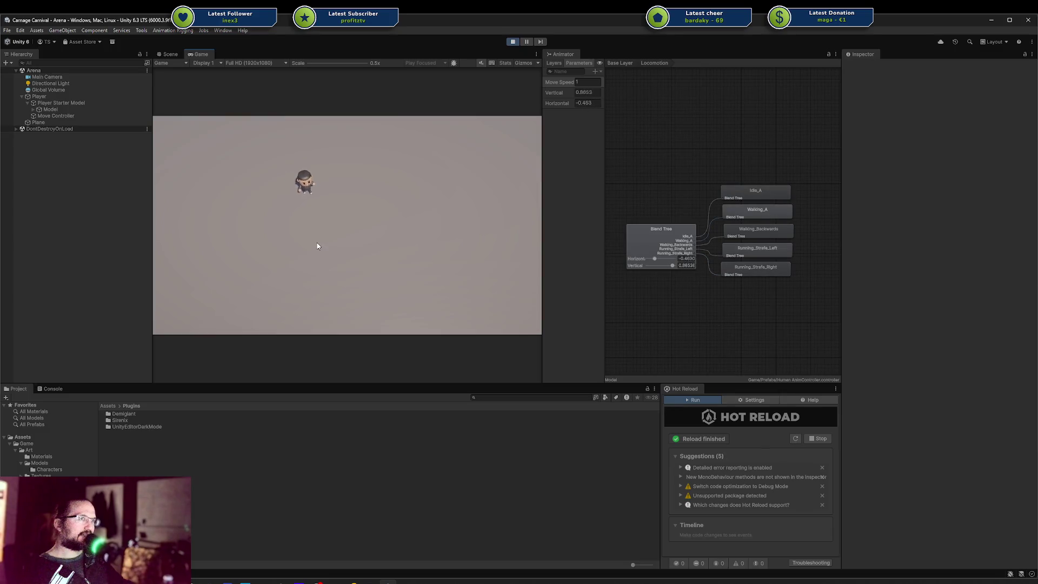
{"action": "key", "text": "a"}
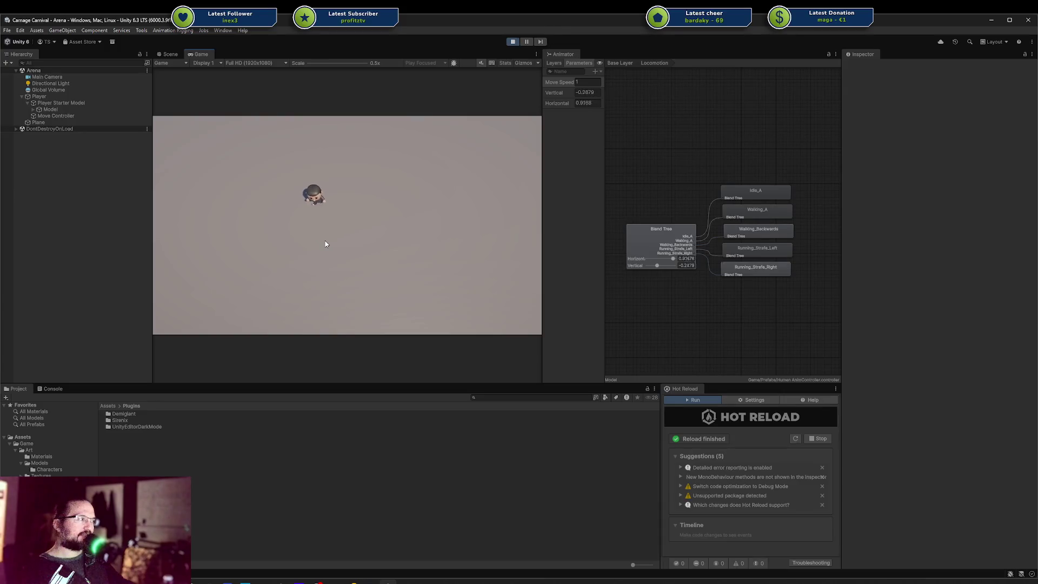
{"action": "key", "text": "d"}
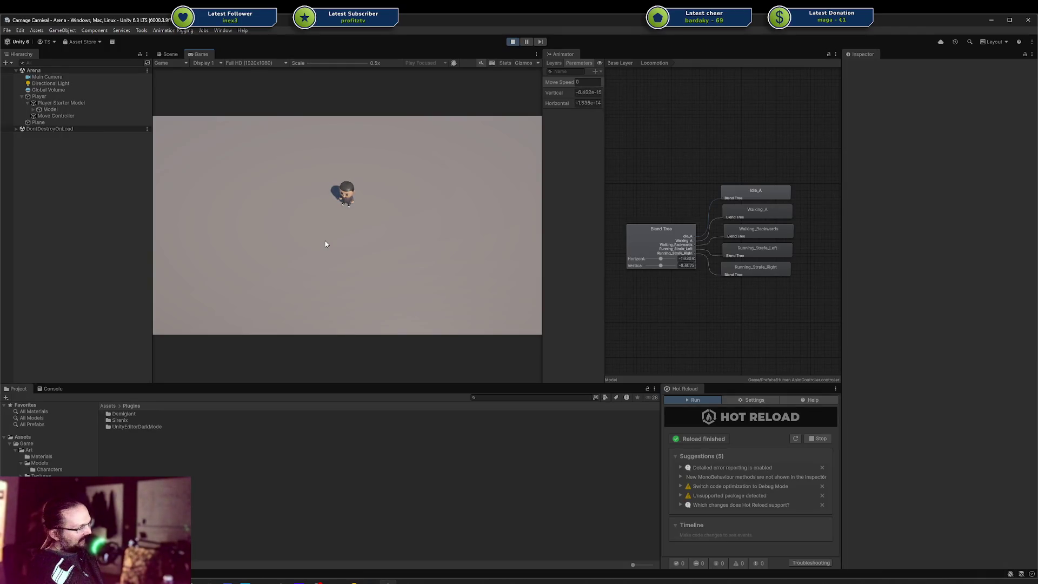
Walk the character from idle in several directions, bring it to a stop and exit Play mode.
{"action": "key", "text": "a"}
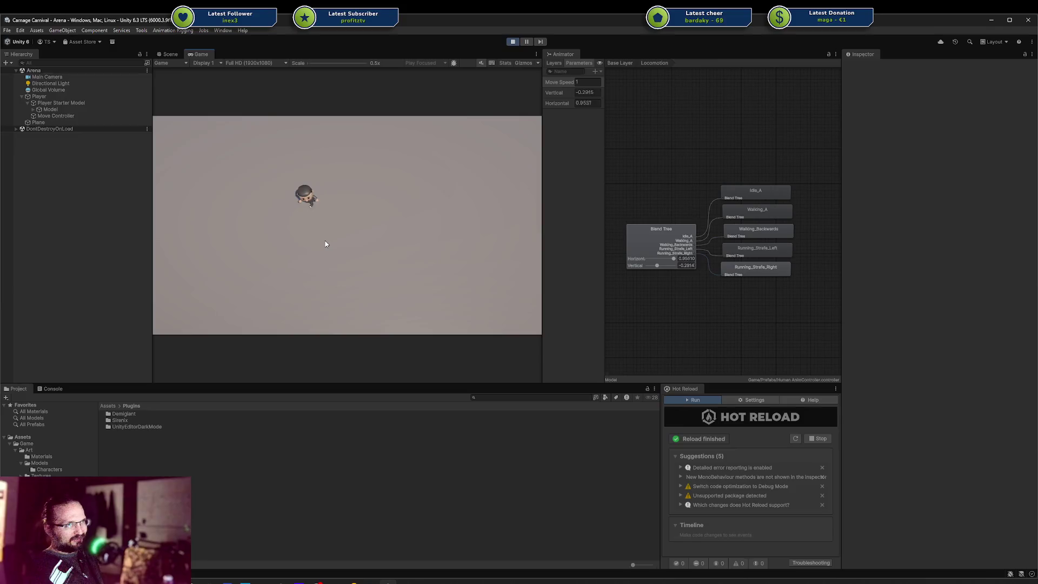
{"action": "key", "text": "d"}
{"action": "key", "text": "s"}
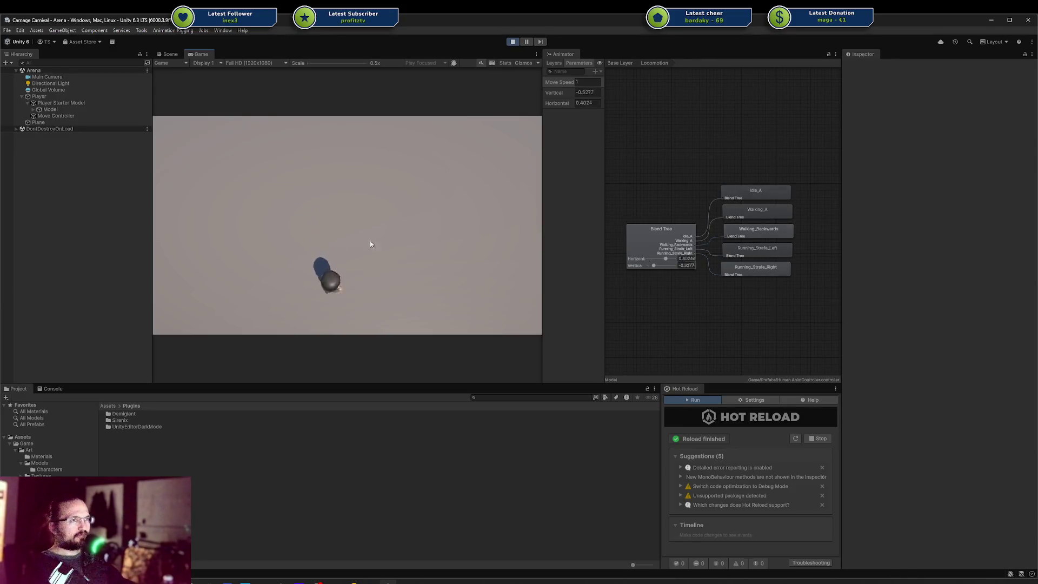
{"action": "key", "text": "d"}
{"action": "key", "text": "w"}
{"action": "key", "text": "w"}
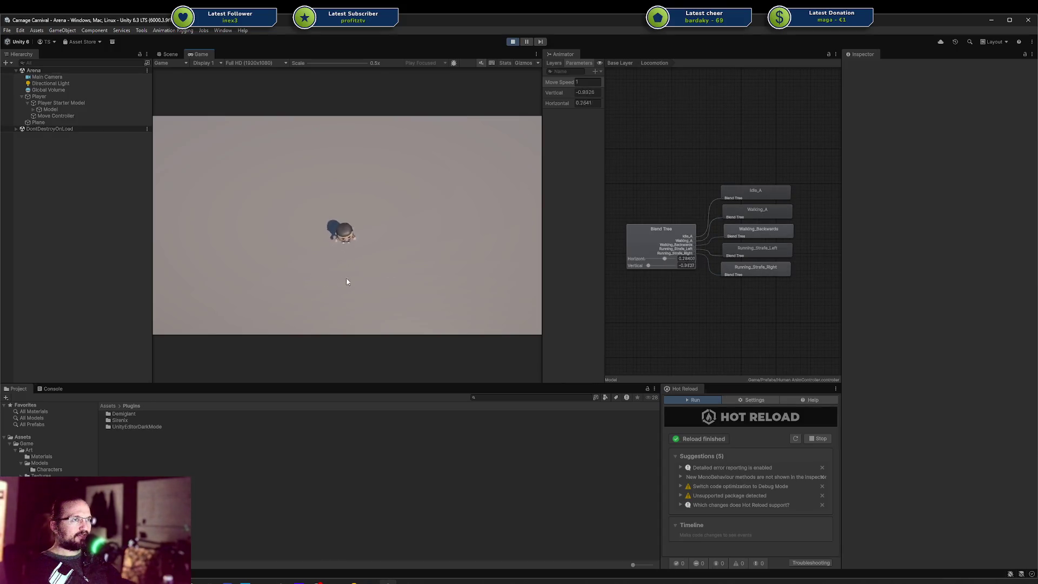
{"action": "key", "text": "a"}
{"action": "key", "text": "s"}
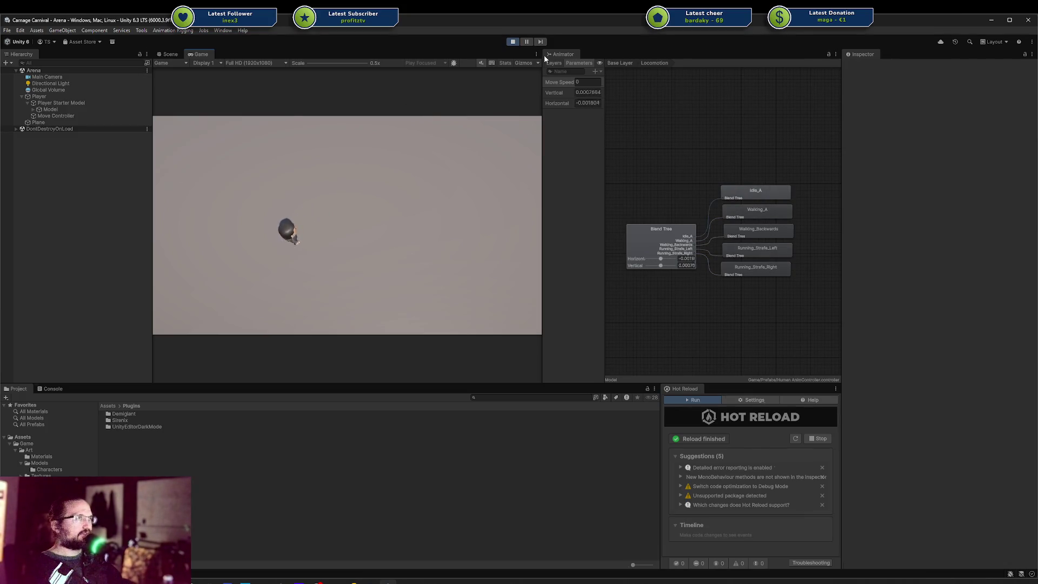
{"action": "left_click", "coordinate": [513, 41]}
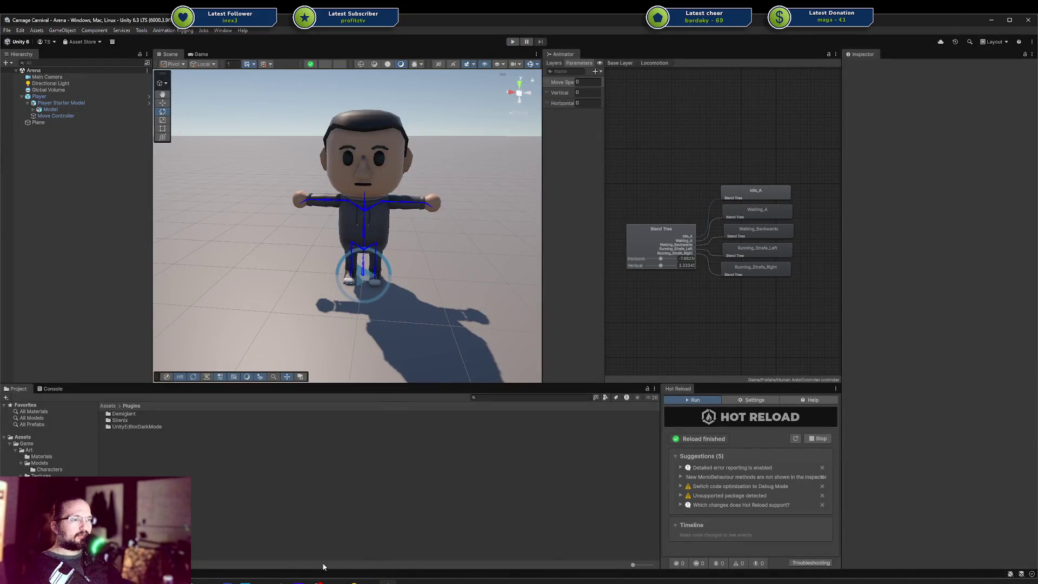
Glance at the Codecks task card, then save the whole Unity project.
{"action": "mouse_move", "coordinate": [227, 580]}
{"action": "left_click", "coordinate": [230, 541]}
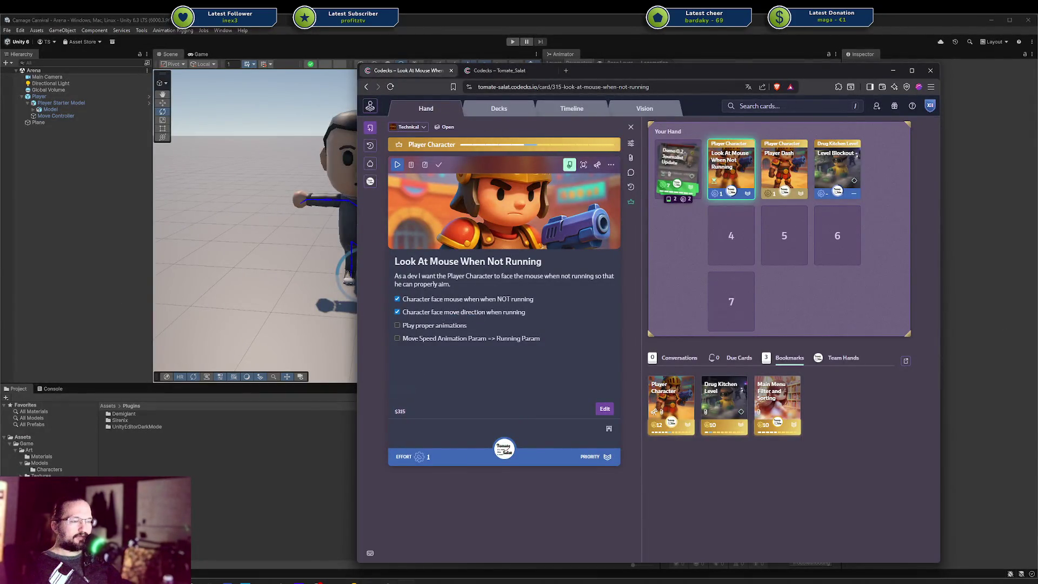
{"action": "left_click", "coordinate": [7, 30]}
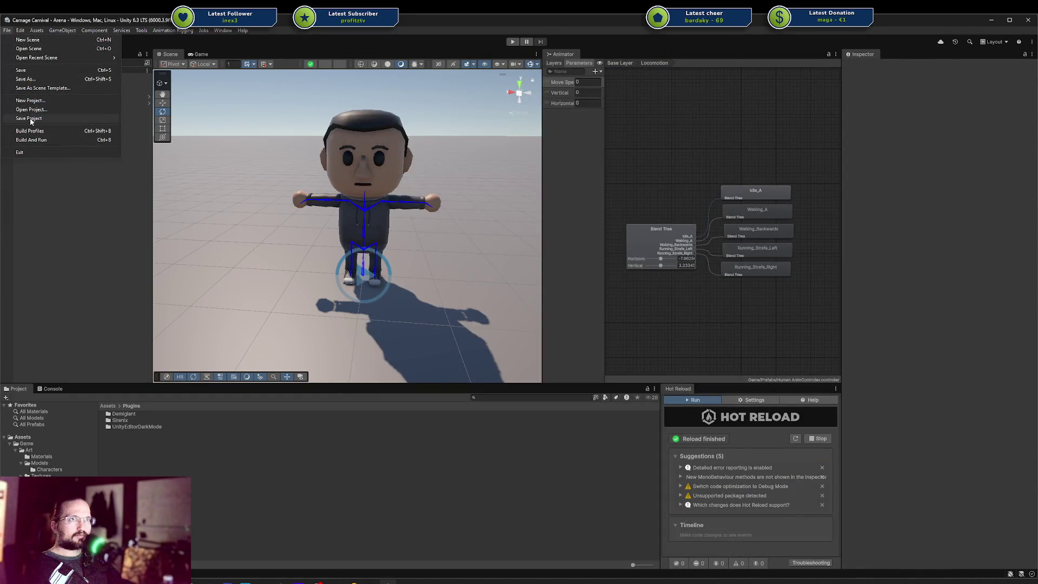
{"action": "left_click", "coordinate": [30, 119]}
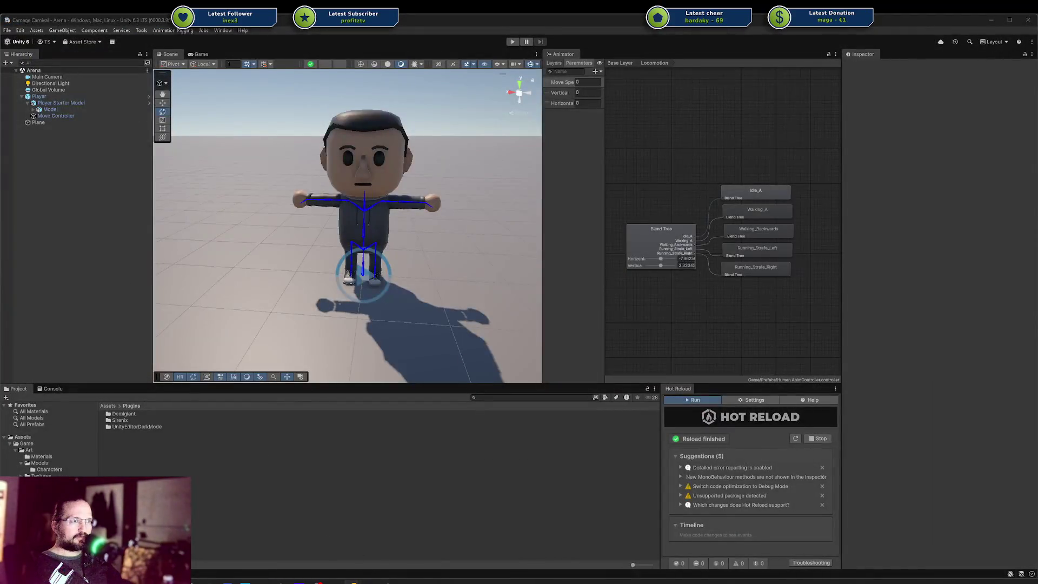
Bring the Rider code editor to the front.
{"action": "left_click", "coordinate": [339, 566]}
{"action": "mouse_move", "coordinate": [339, 566]}
{"action": "left_click", "coordinate": [400, 546]}
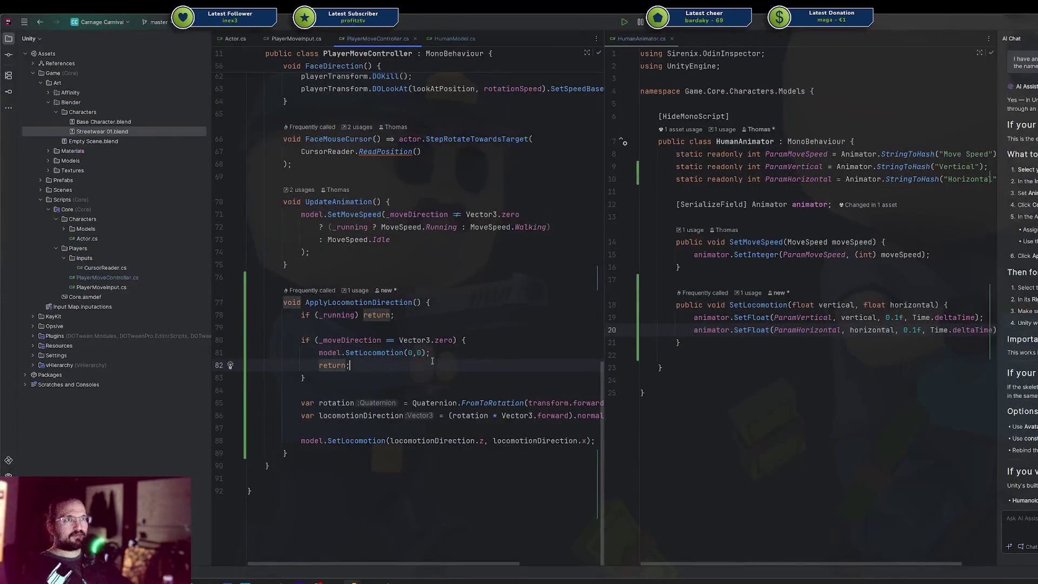
Commit the changed files as '$315 added locomotion' and pull up the task's Codecks card.
{"action": "key", "text": "ctrl+k"}
{"action": "type", "text": "$315 added locomotion"}
{"action": "key", "text": "ctrl+alt+k"}
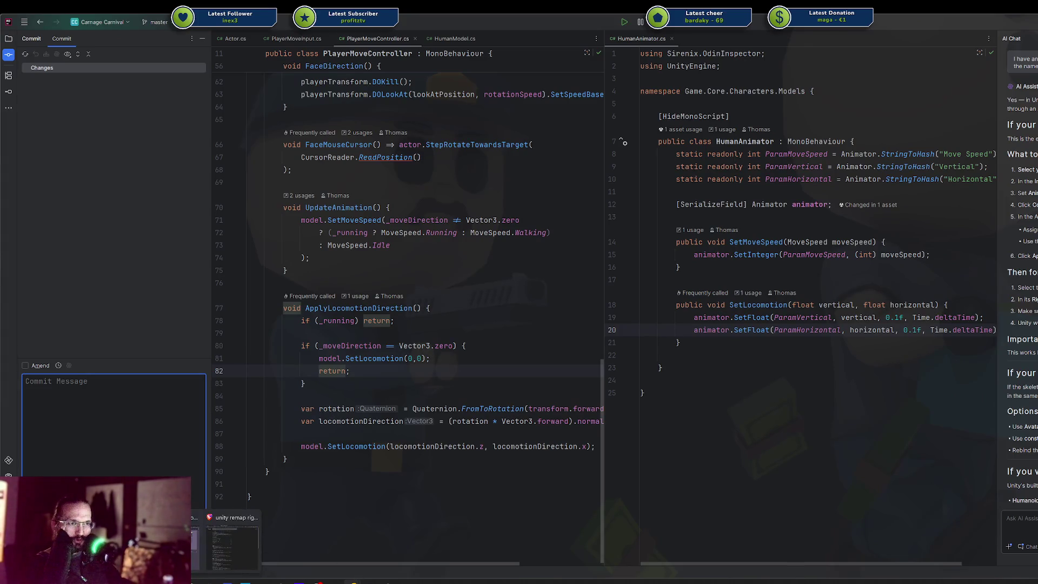
{"action": "left_click", "coordinate": [227, 582]}
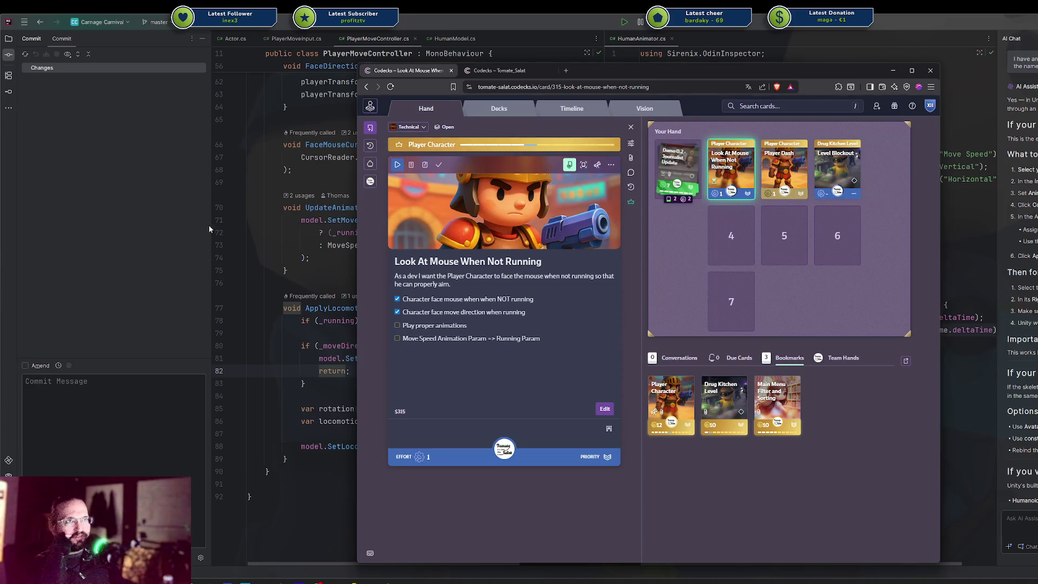
Bring Rider back to the front and hide its AI Chat panel.
{"action": "left_click", "coordinate": [147, 231]}
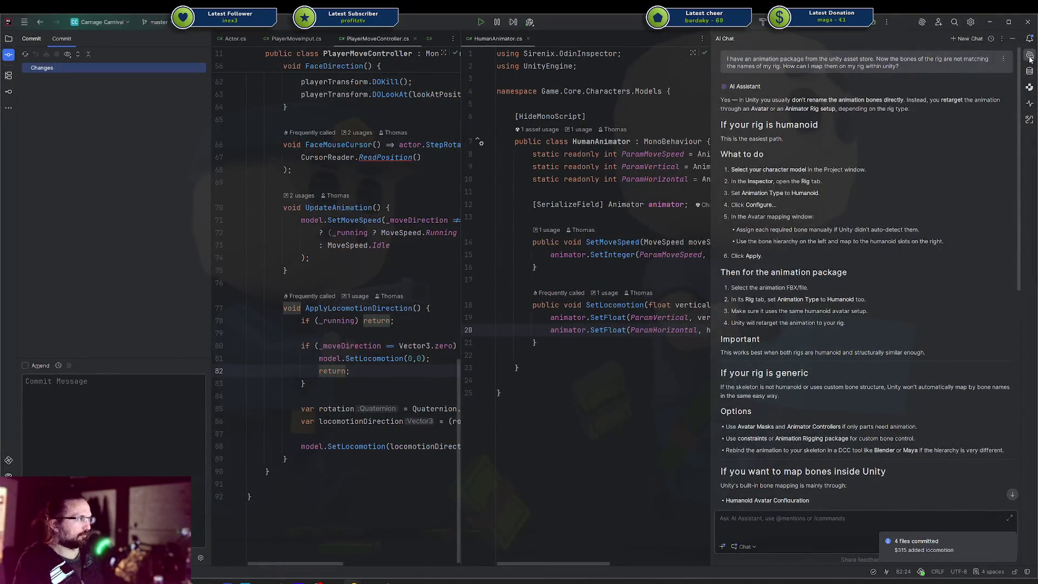
{"action": "left_click", "coordinate": [1013, 39]}
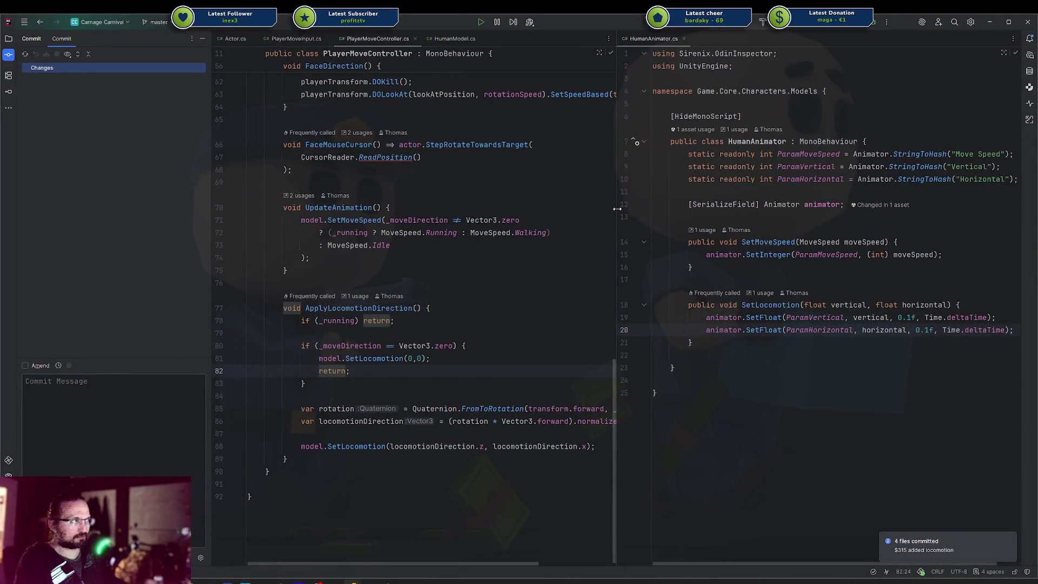